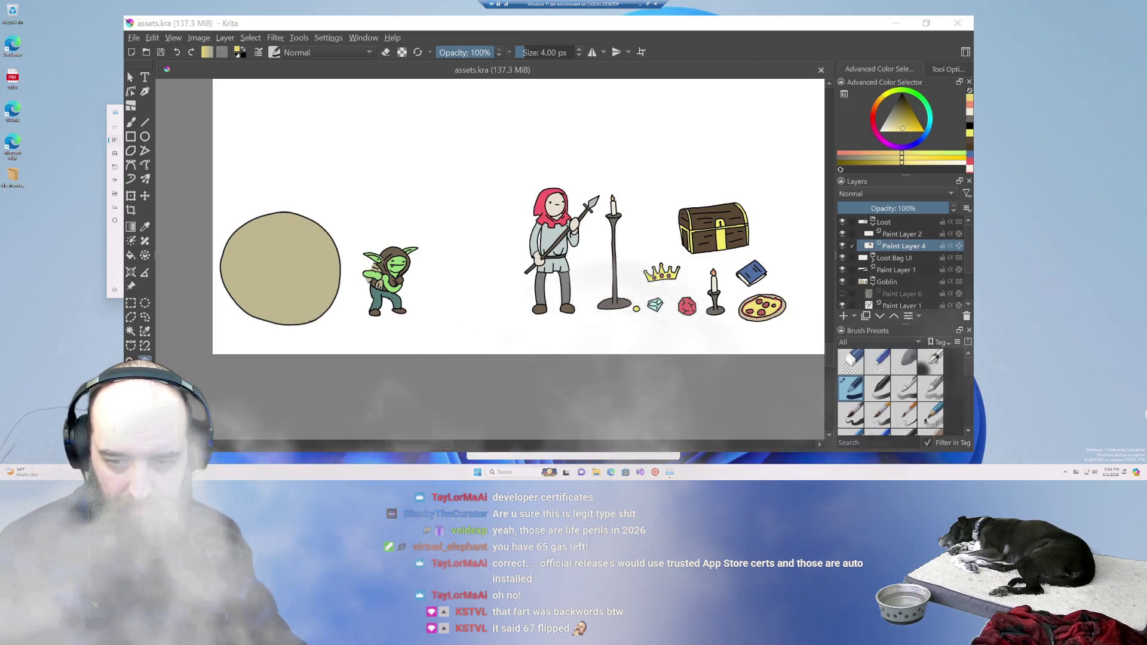
Open the Start menu over Krita and close Task Manager
key("super")
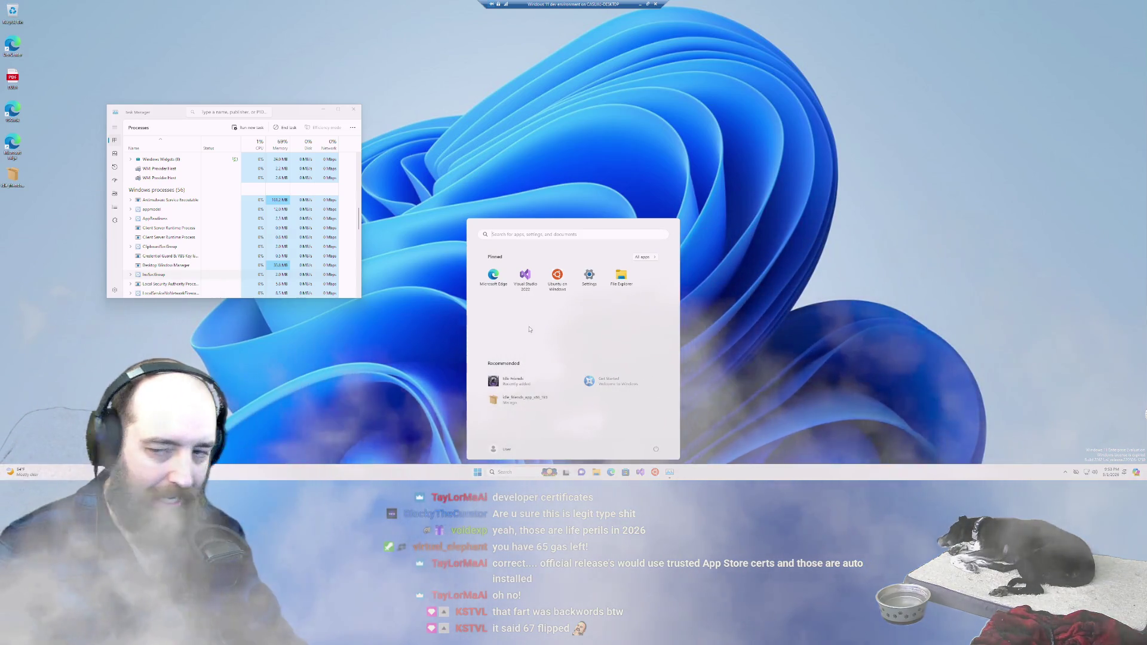
left_click(353, 109)
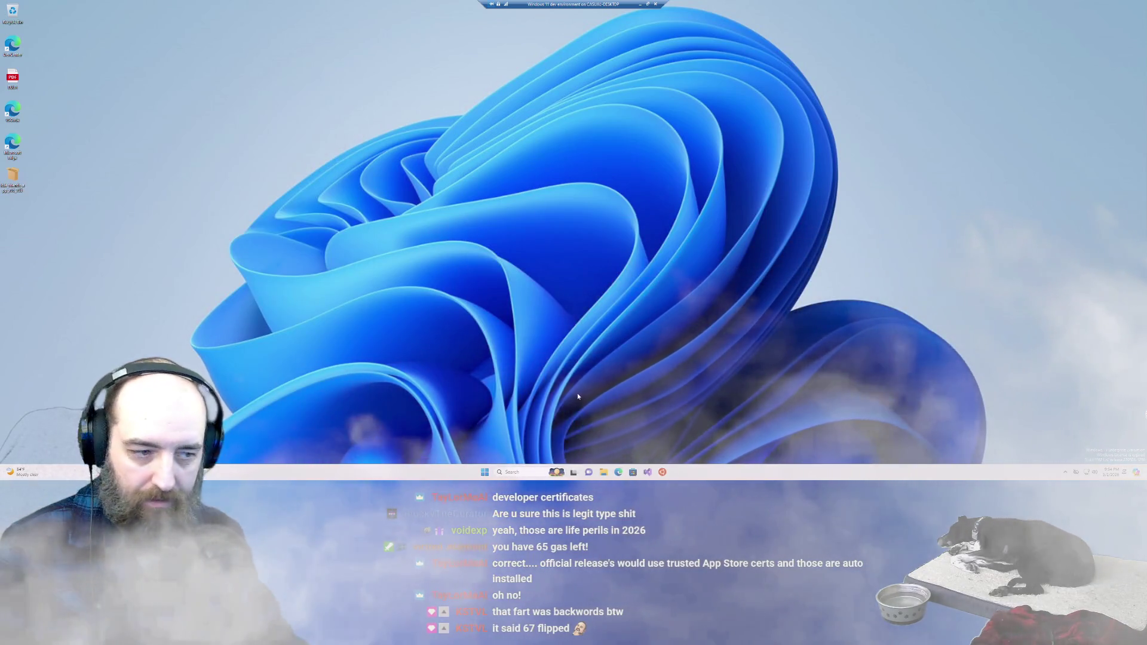
Launch Idle Friends from the Start menu's Recommended items
left_click(487, 473)
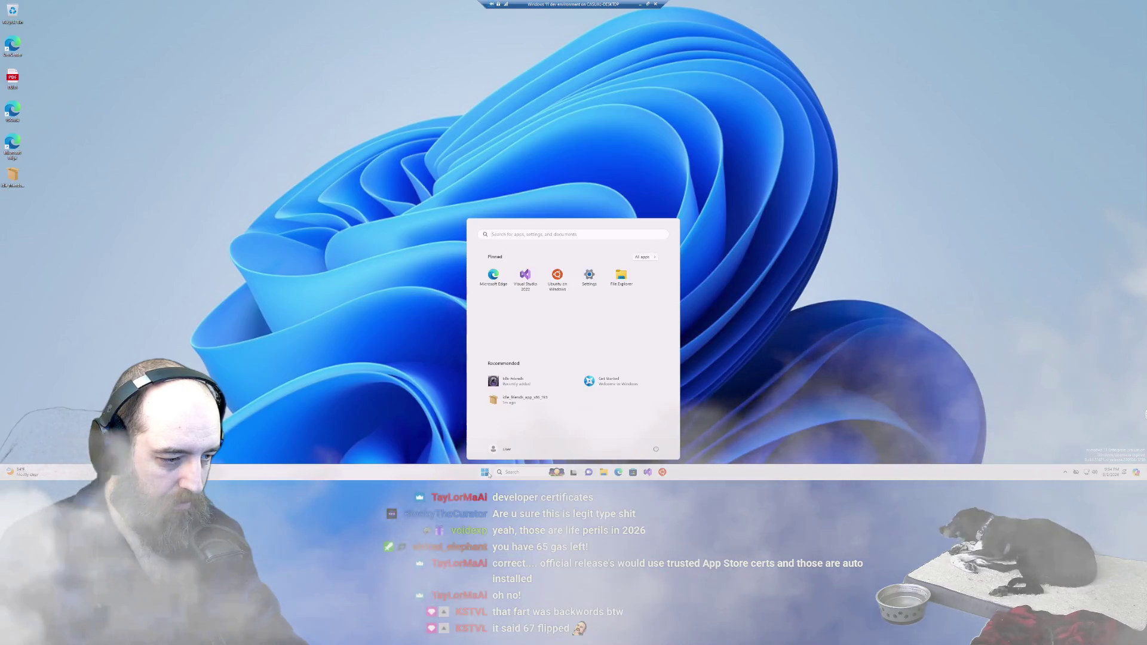
left_click(515, 385)
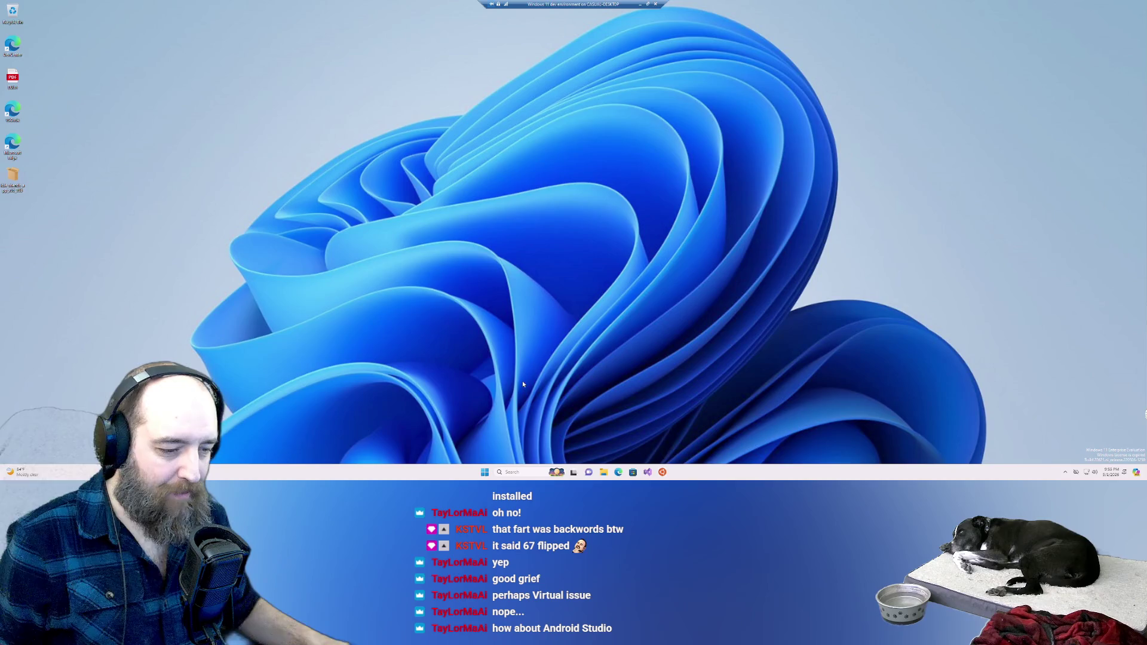
Search the web for 'android studio' from Start, opening Bing results in Edge
left_click(486, 473)
type("andr")
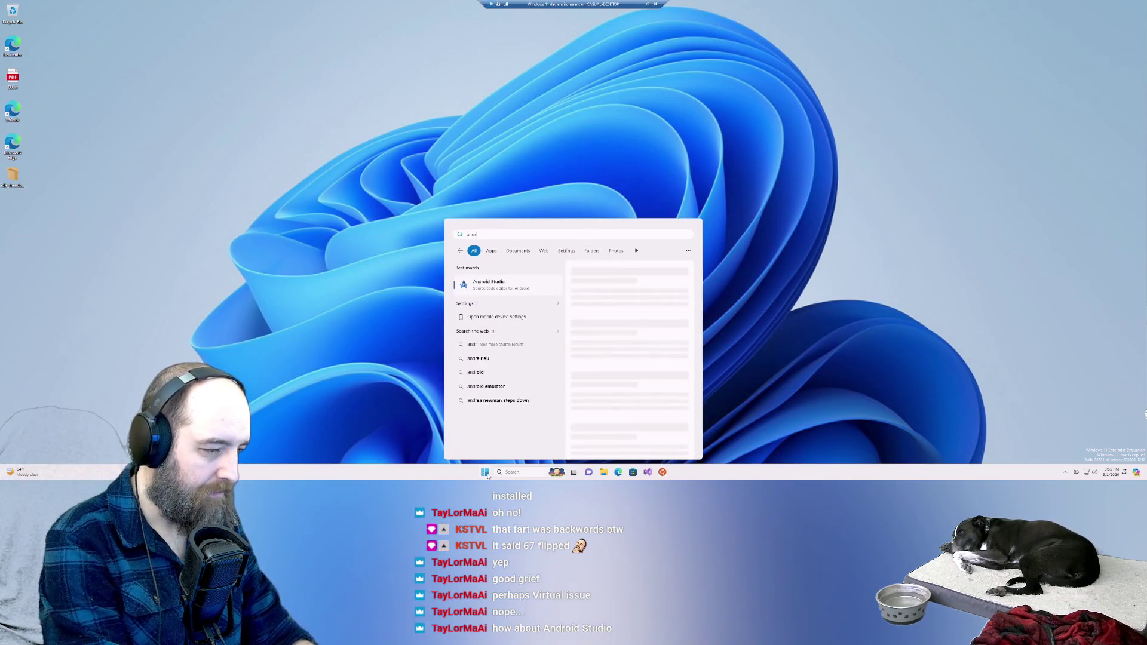
type("oid studio")
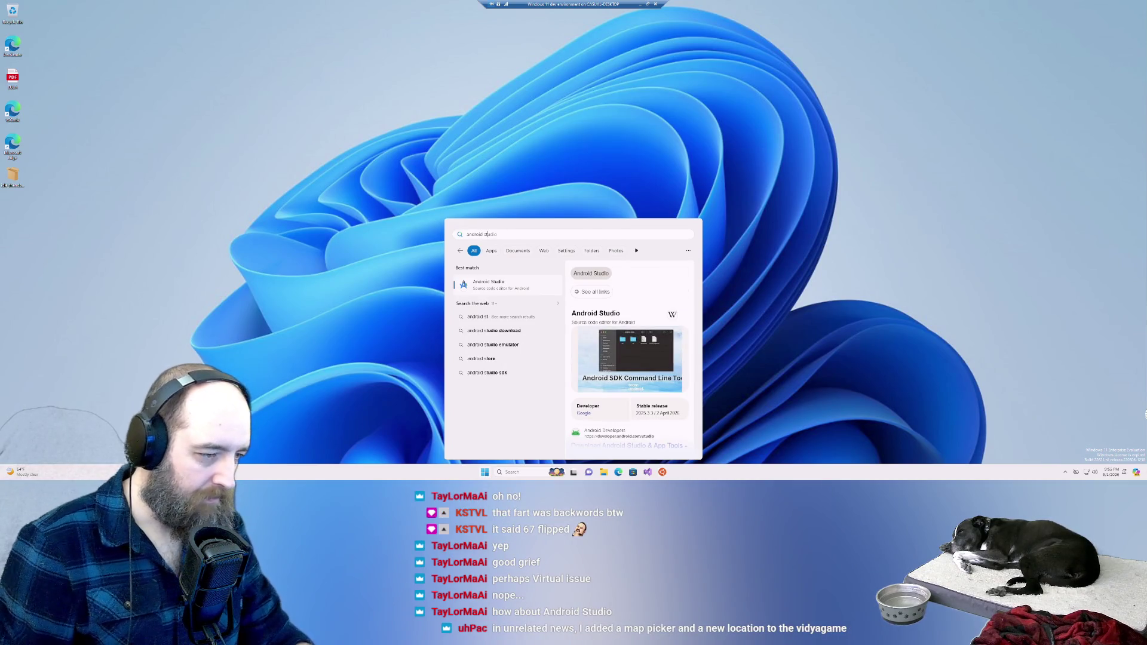
left_click(473, 287)
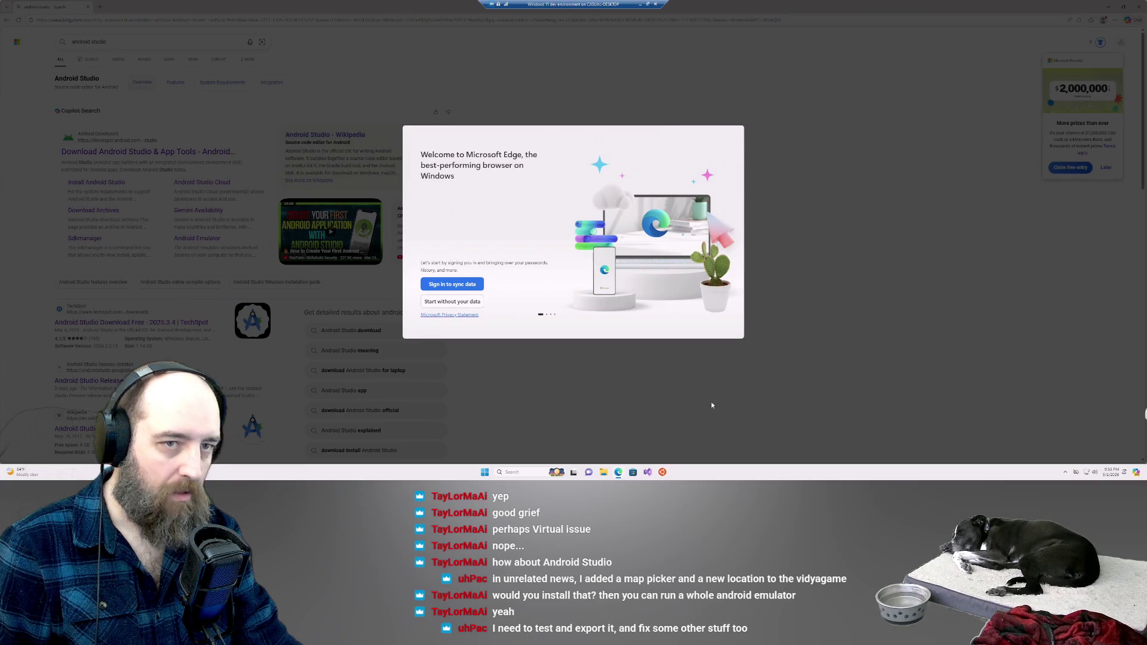
Skip Edge's first-run setup without syncing data or importing Google data
left_click(457, 304)
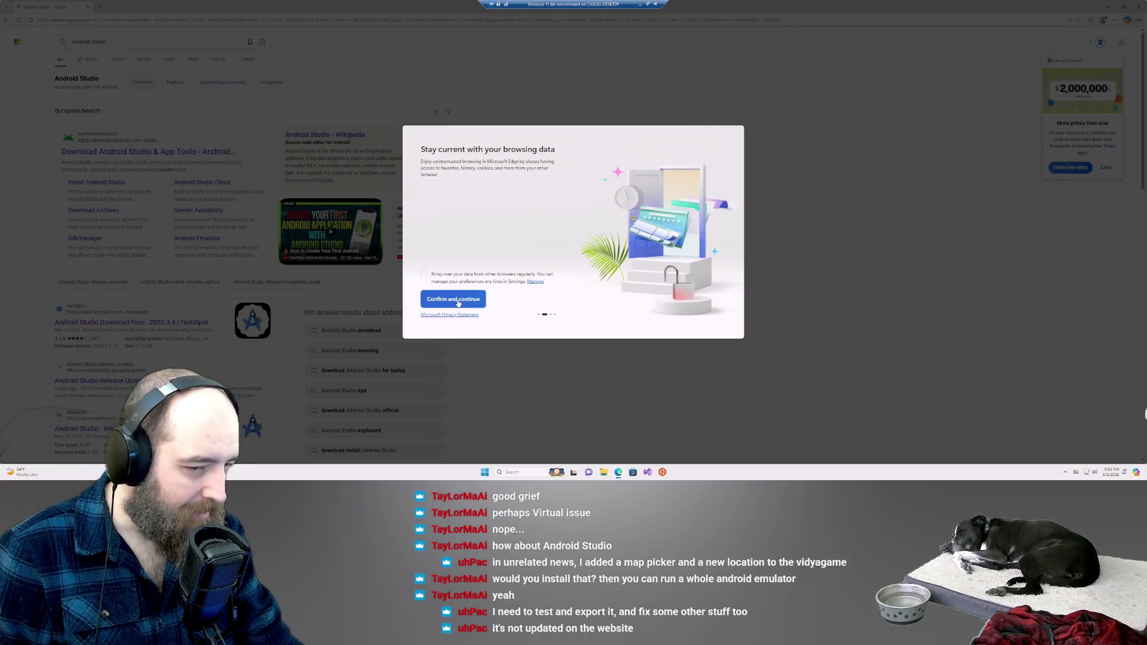
left_click(458, 300)
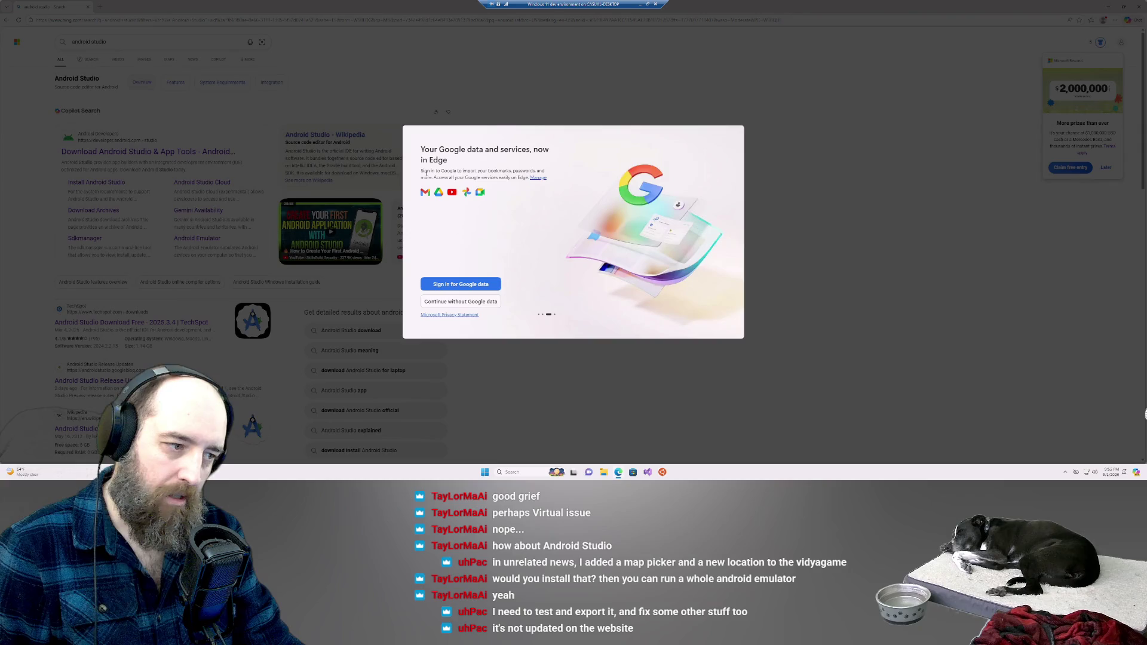
left_click(448, 304)
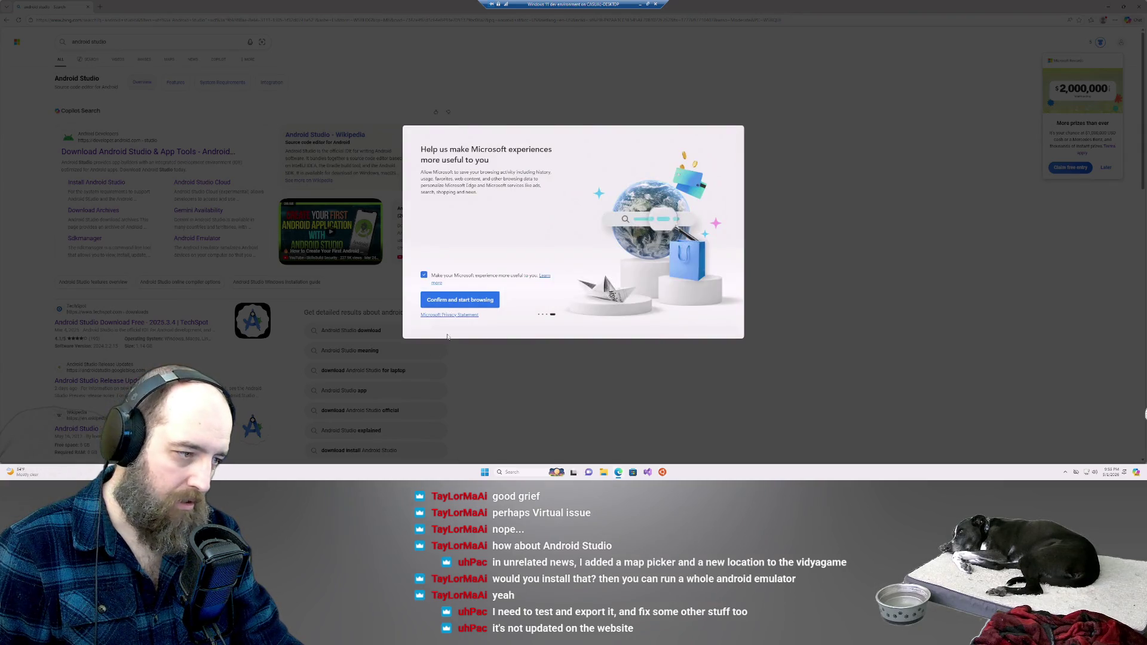
left_click(446, 301)
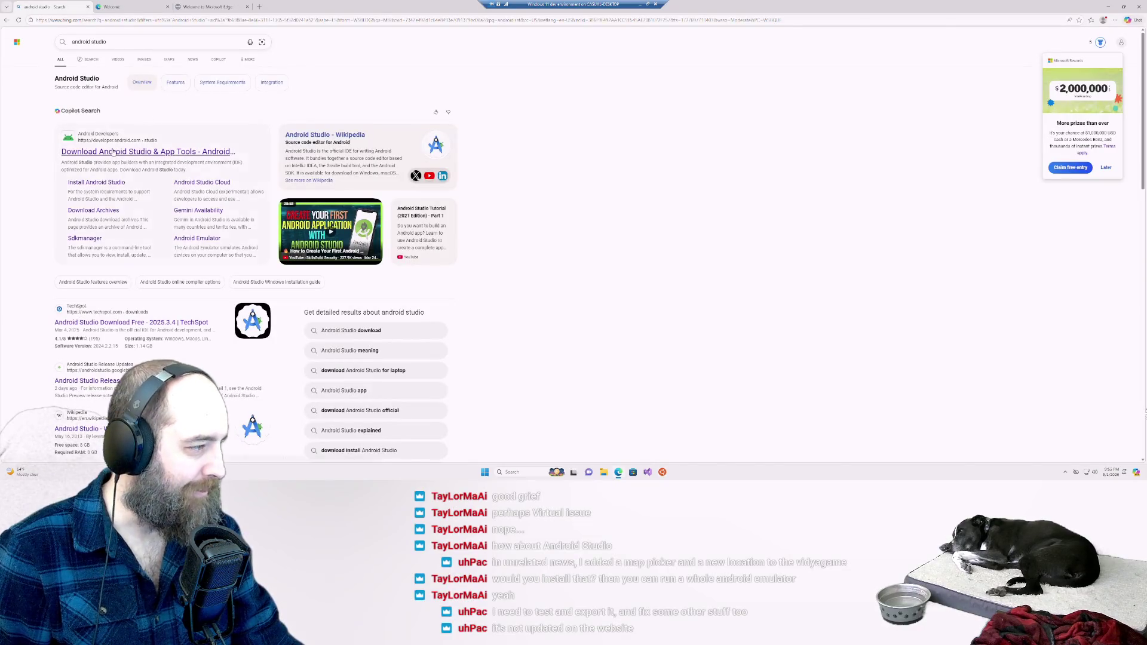
Open the Download Android Studio result, close both welcome tabs, and choose the Panda 4 download
left_click(148, 153)
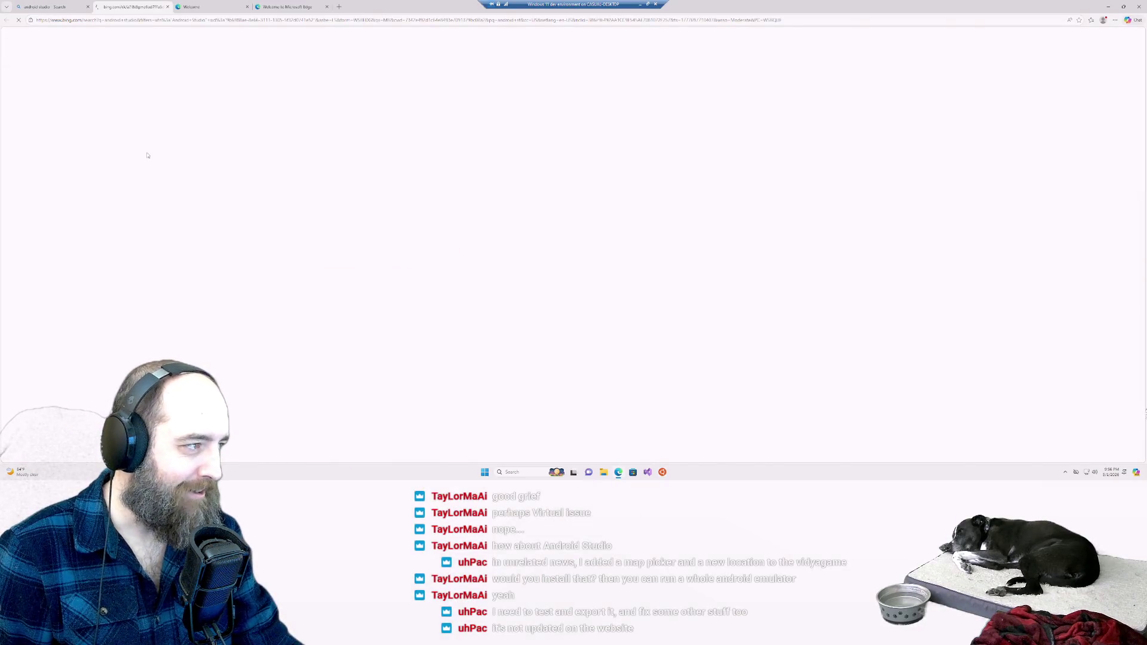
left_click(247, 7)
left_click(248, 7)
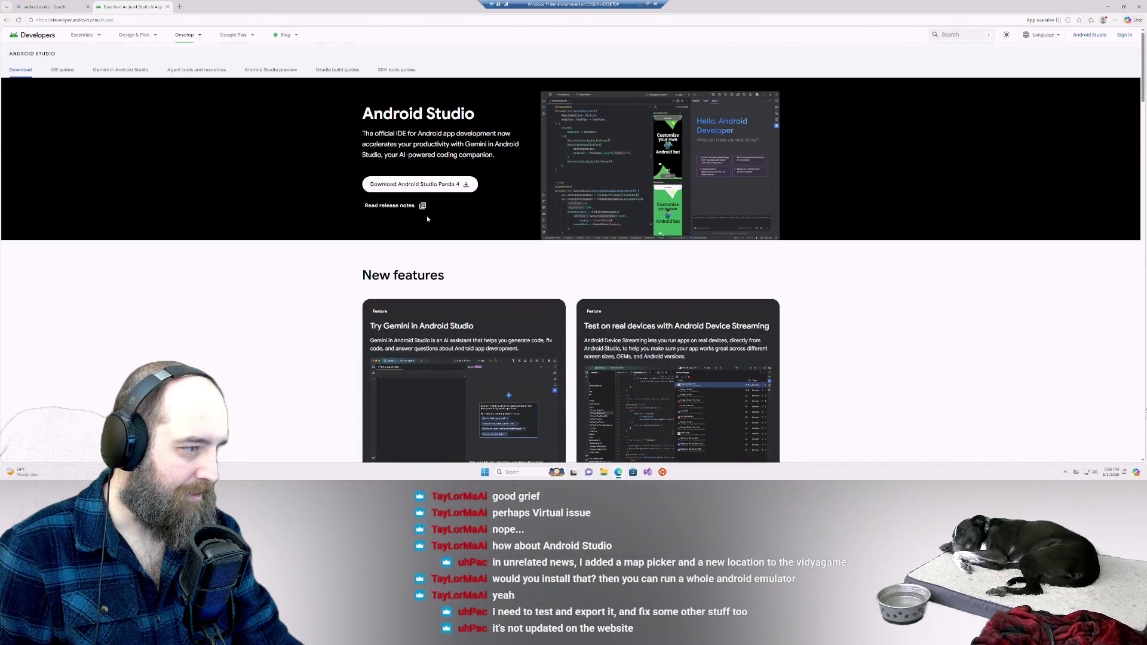
left_click(428, 185)
scroll(426, 287, "down", 5)
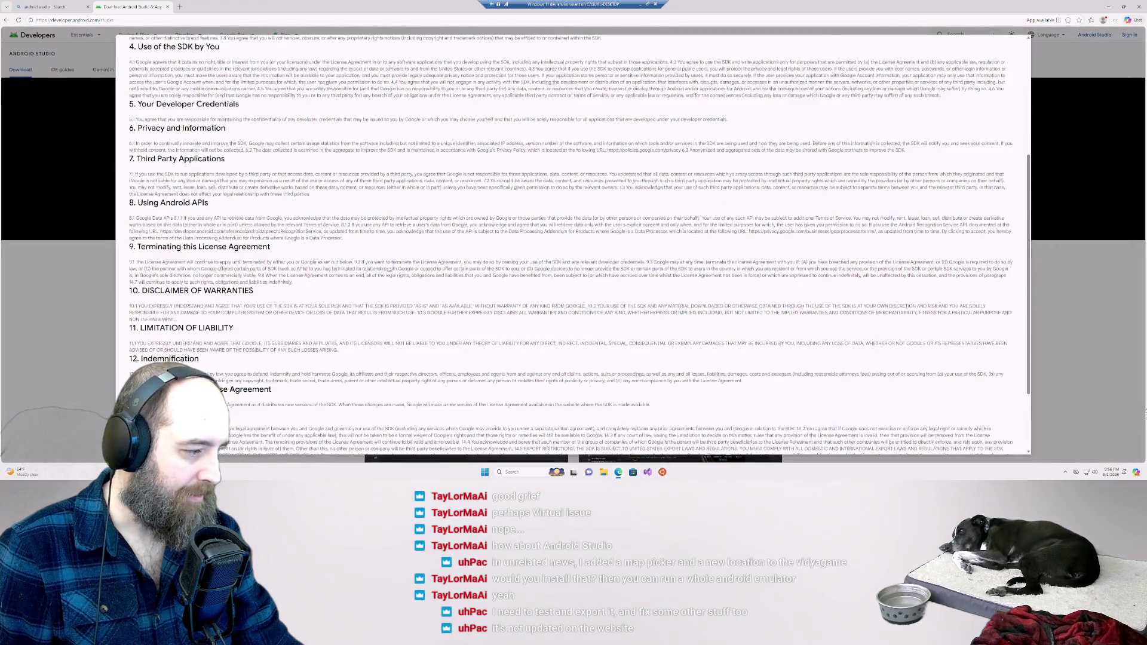
Accept the SDK license terms and download Android Studio 2025.3.4 for Windows
left_click(133, 397)
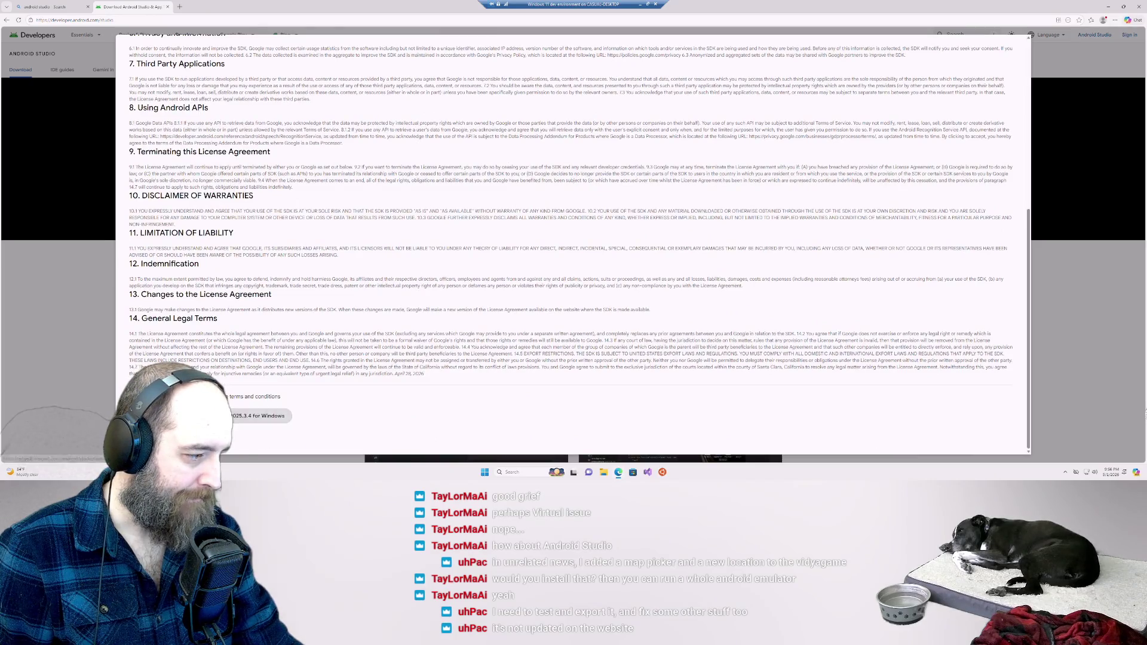
left_click(263, 415)
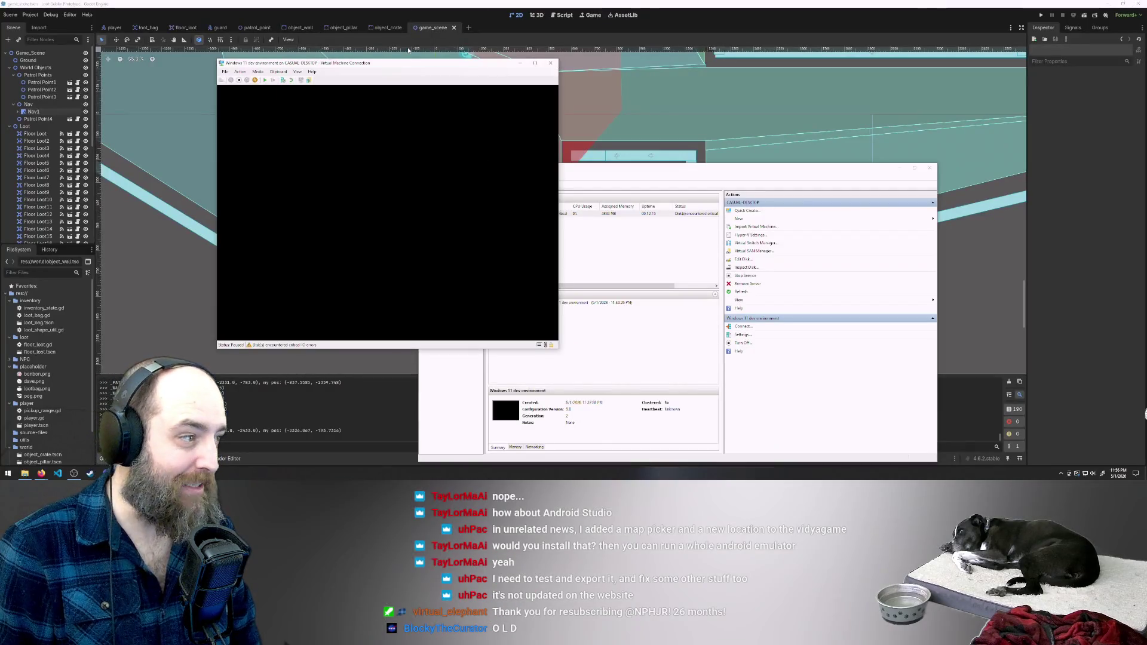
Close the Windows 11 dev environment's connection window, leaving Hyper-V Manager's VM list showing
left_click_drag(341, 63, 428, 63)
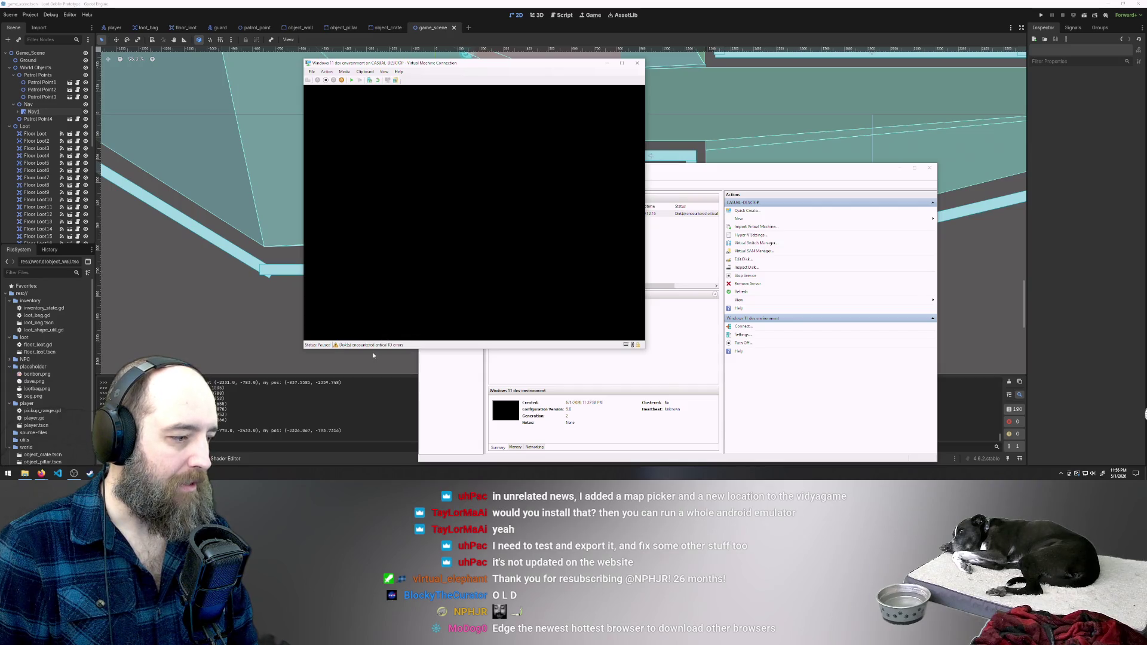
left_click(637, 62)
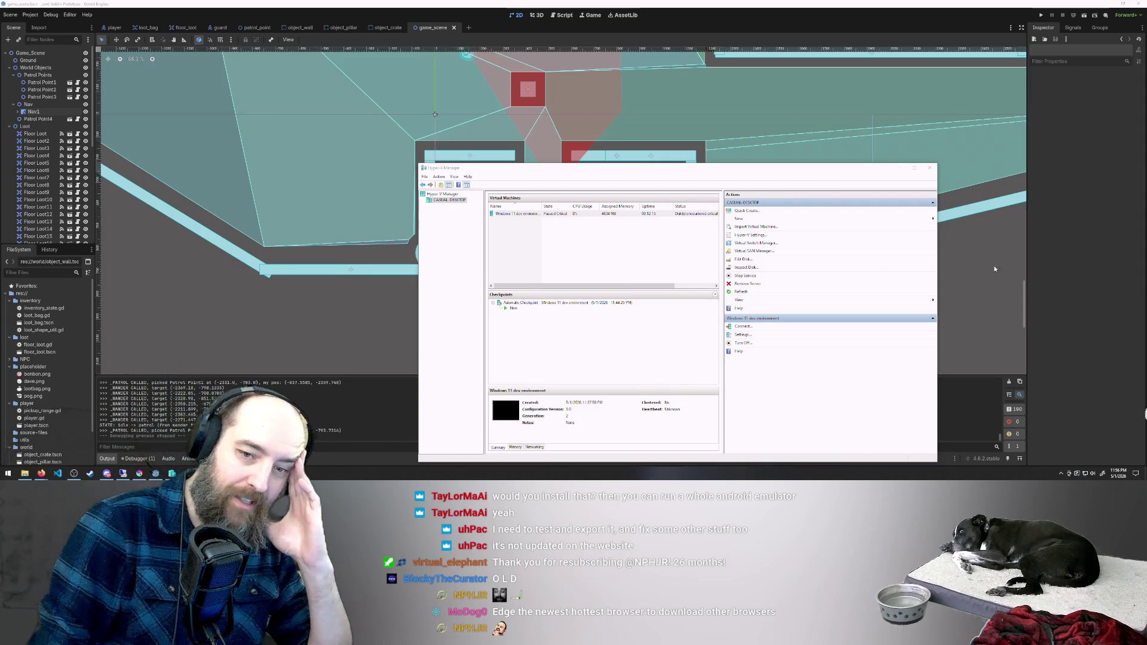
left_click(536, 215)
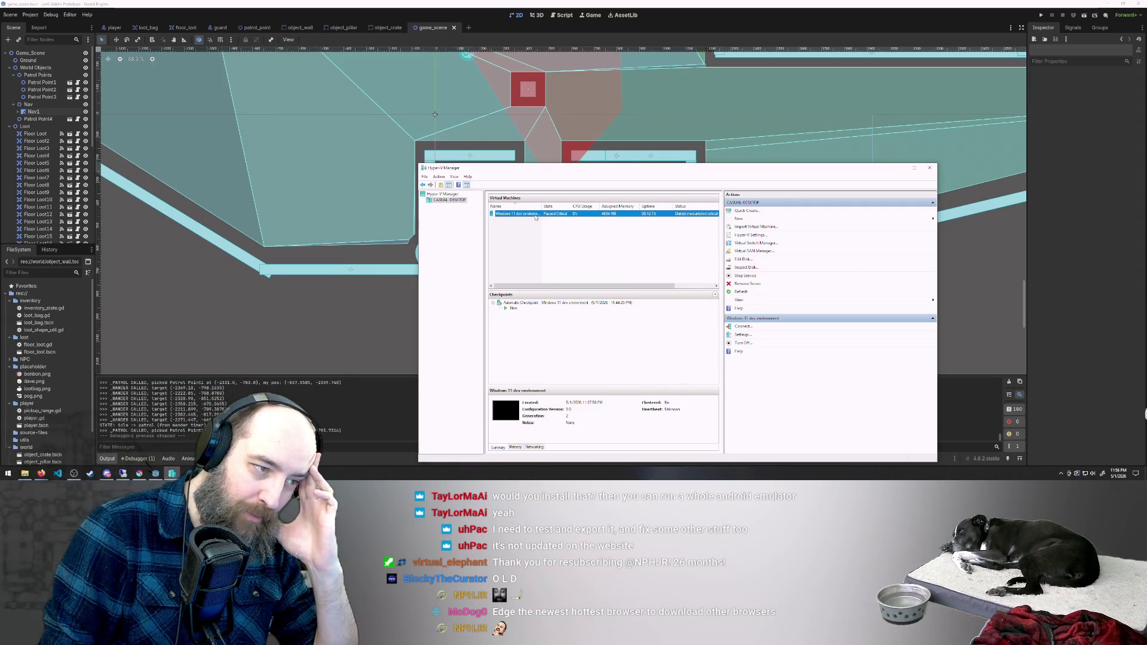
left_click(618, 250)
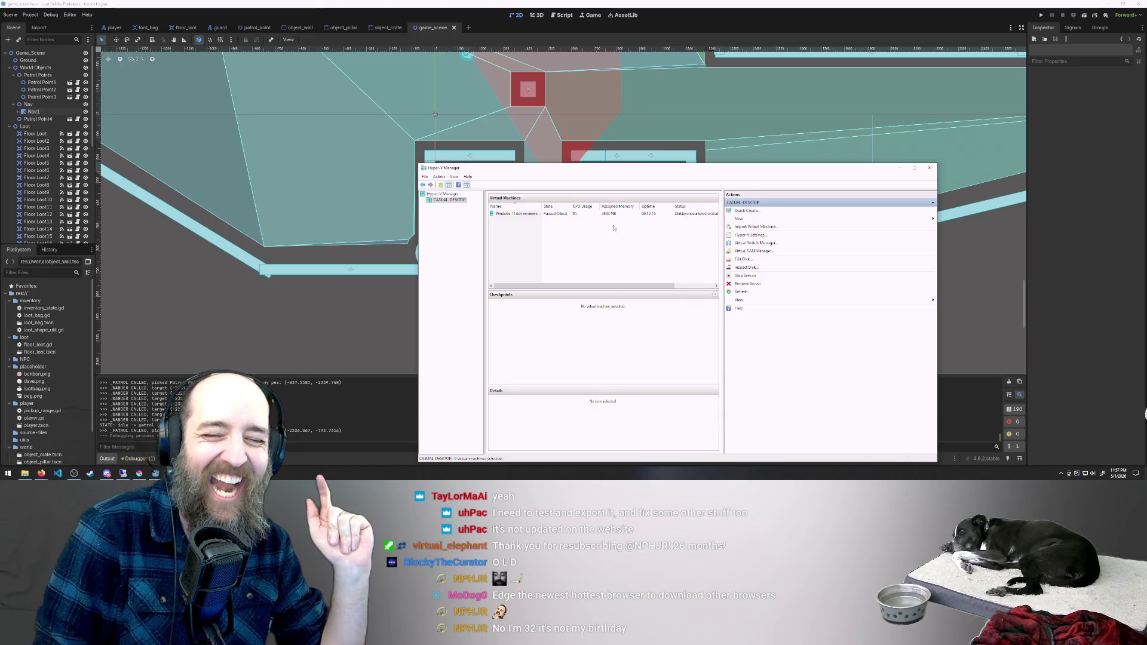
Turn off the Windows 11 dev environment VM, then reposition the BlueStacks window slightly
right_click(503, 216)
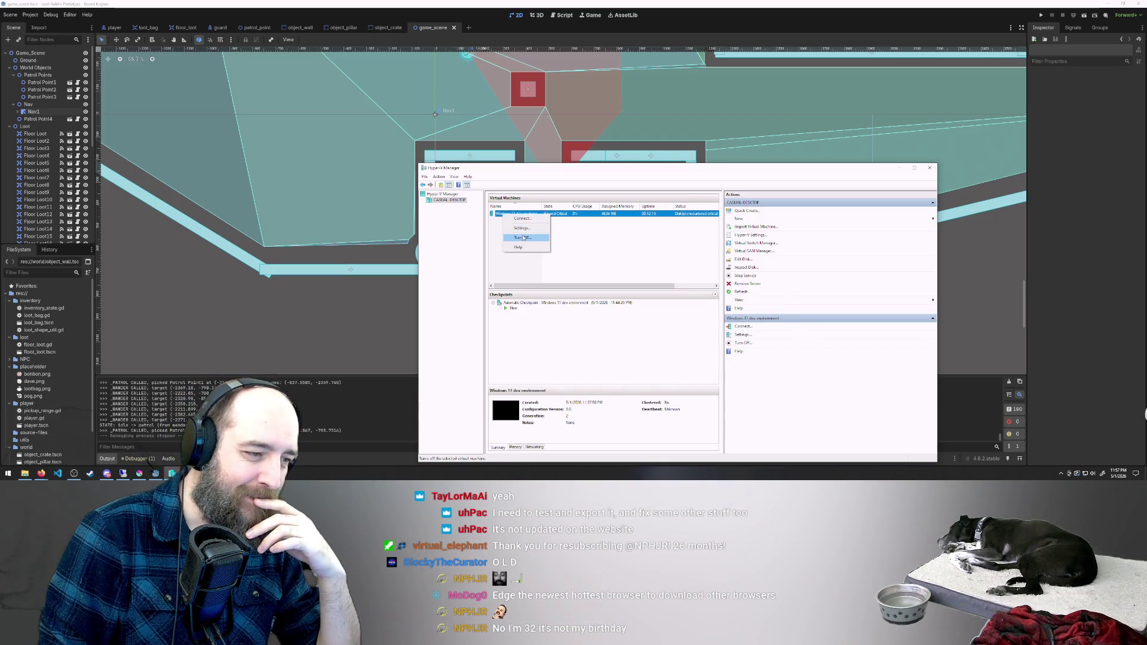
left_click(523, 237)
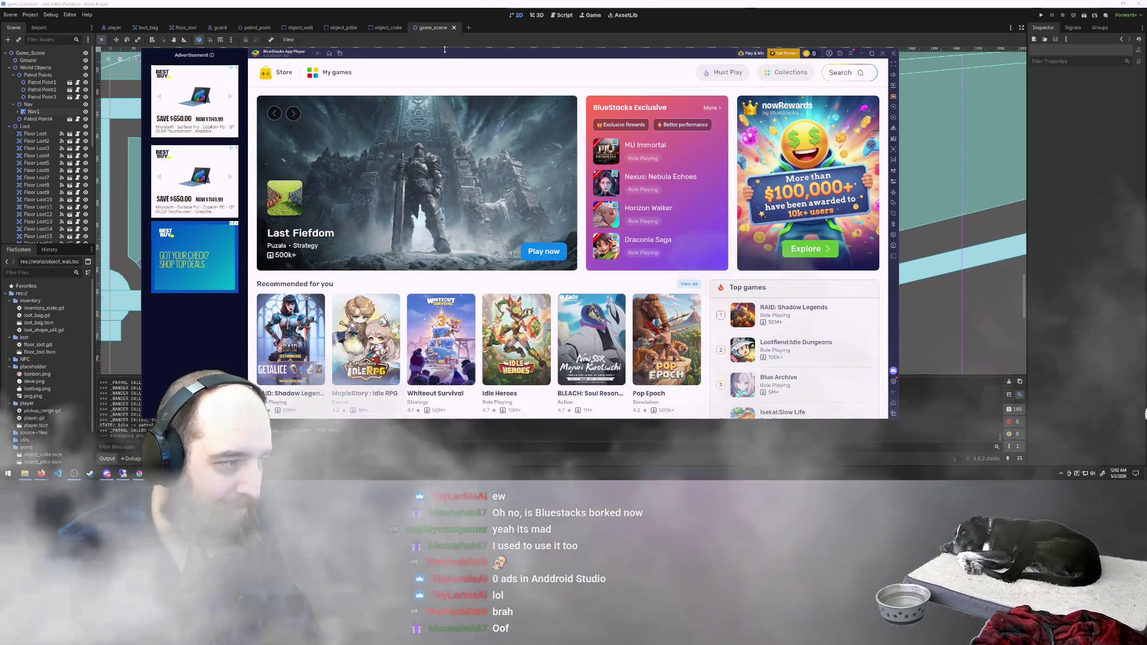
left_click_drag(461, 53, 454, 53)
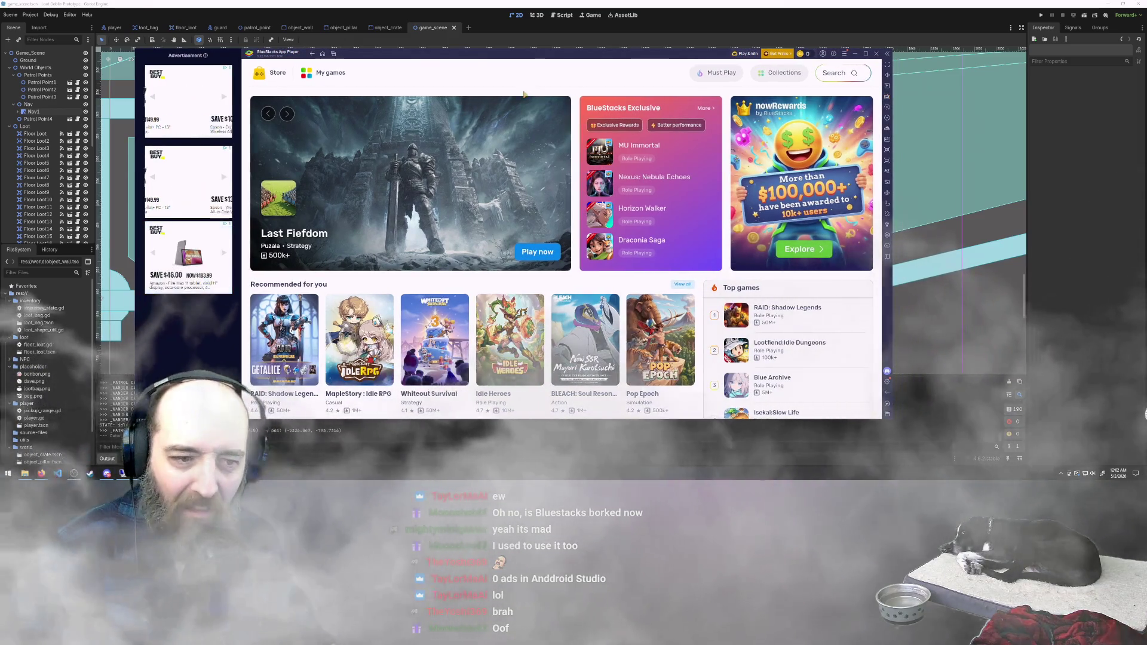
Open the Multi-instance Manager from the side panel, then return BlueStacks to its Android home screen
left_click(887, 257)
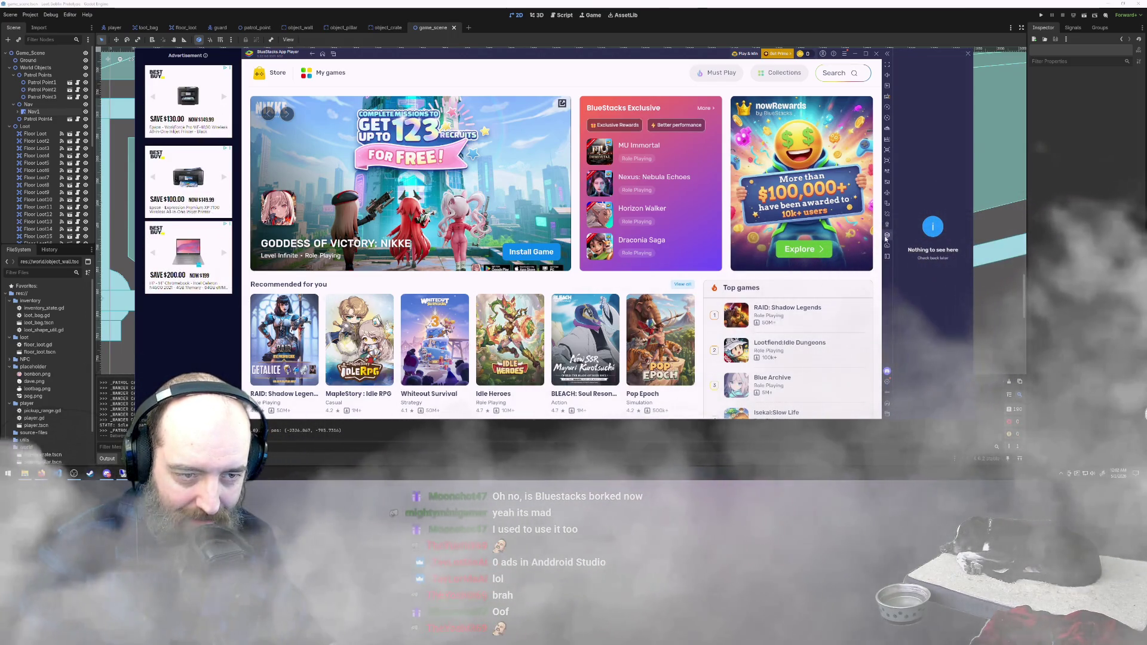
left_click(888, 236)
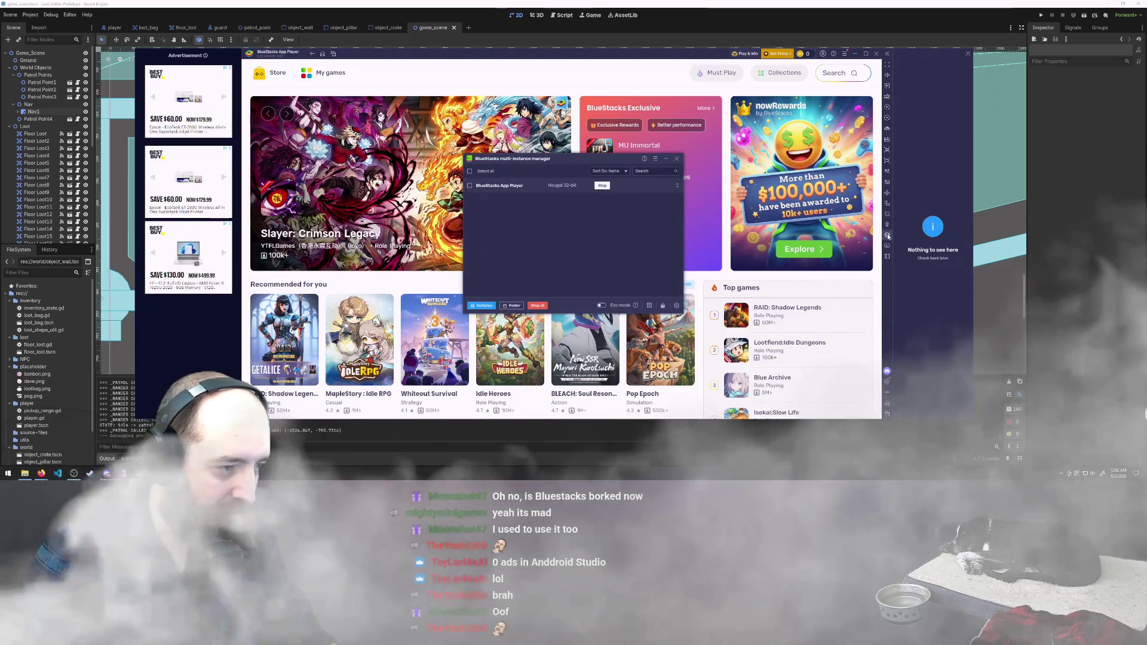
left_click(482, 306)
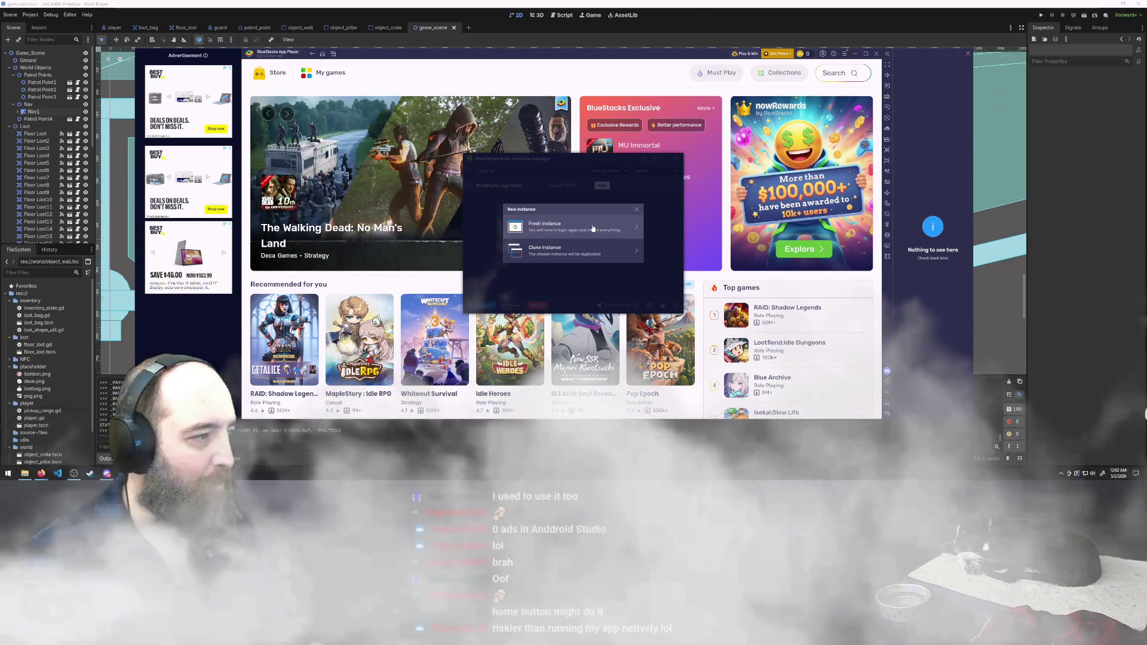
left_click(323, 54)
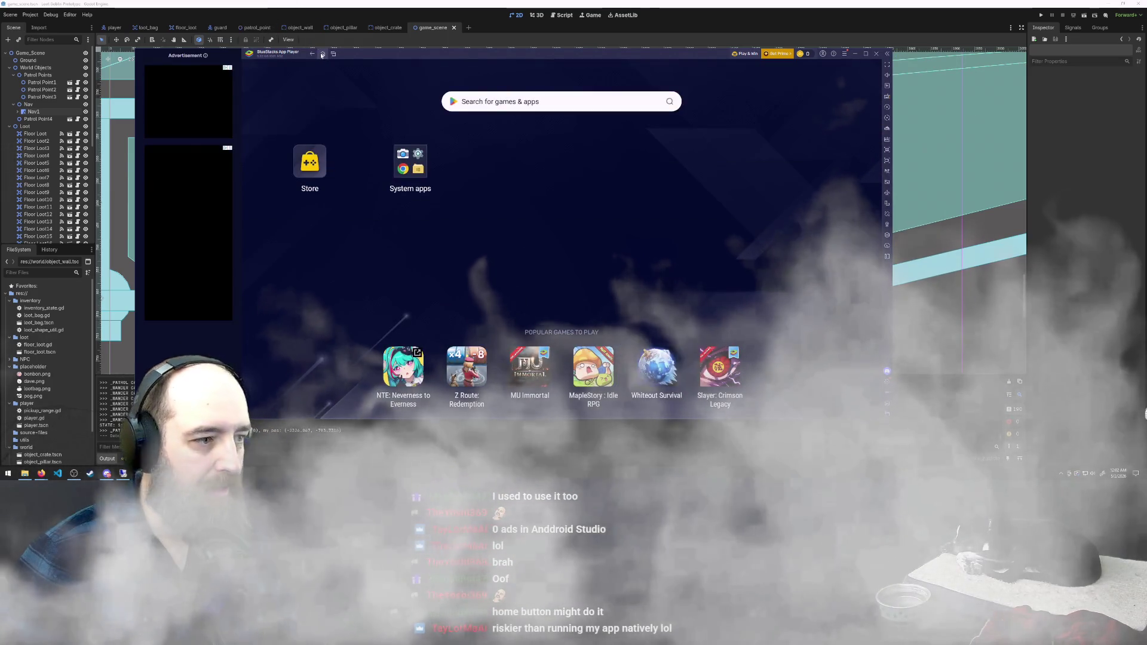
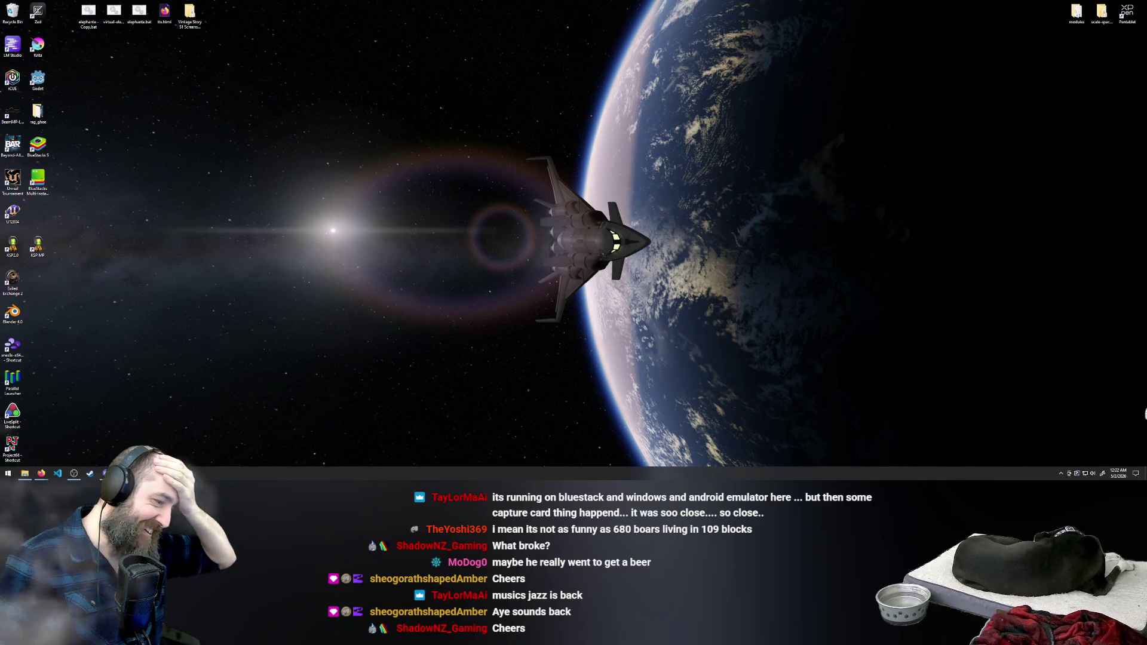
Search the Start menu for 'unin' and launch the Add or remove programs settings
mouse_move(189, 473)
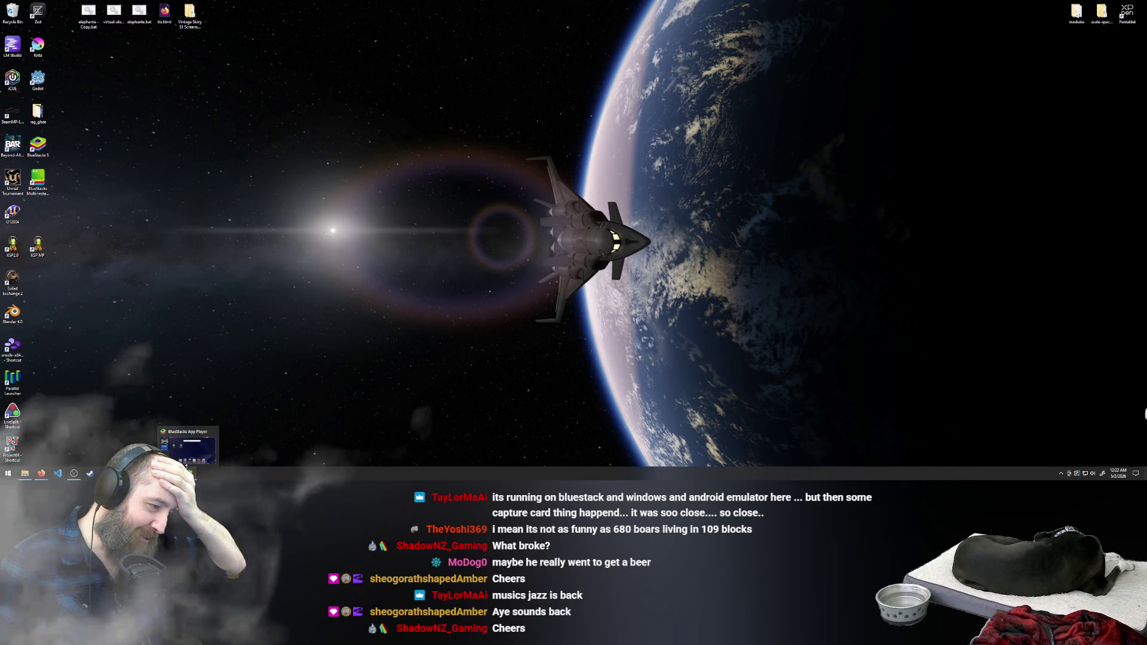
left_click(9, 477)
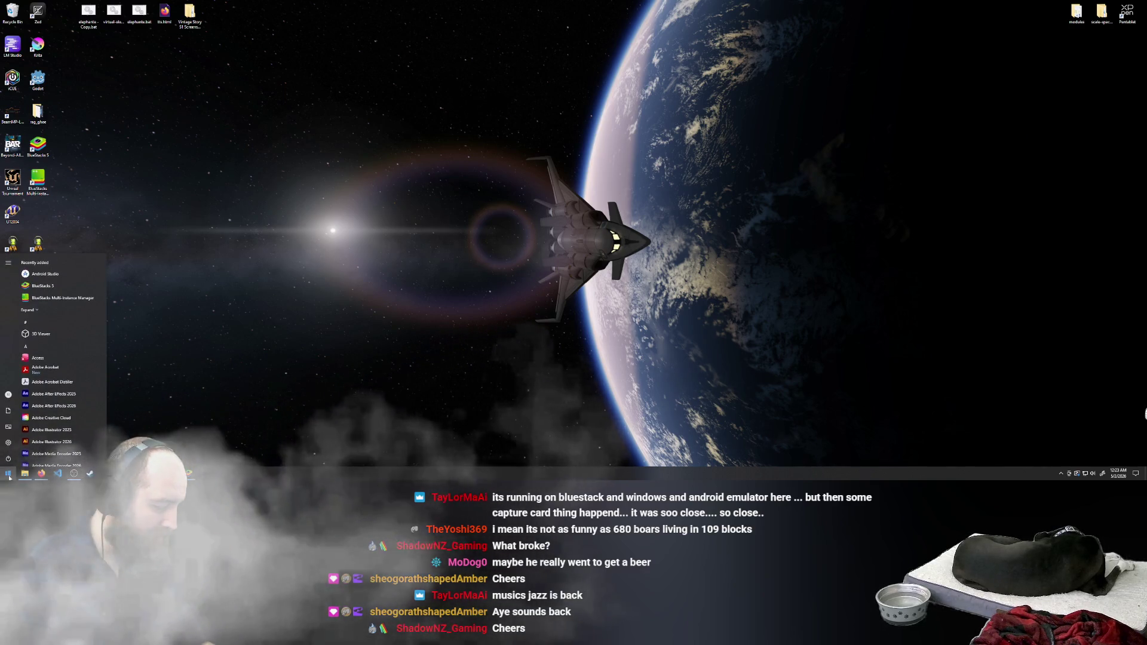
type("unin")
key("Return")
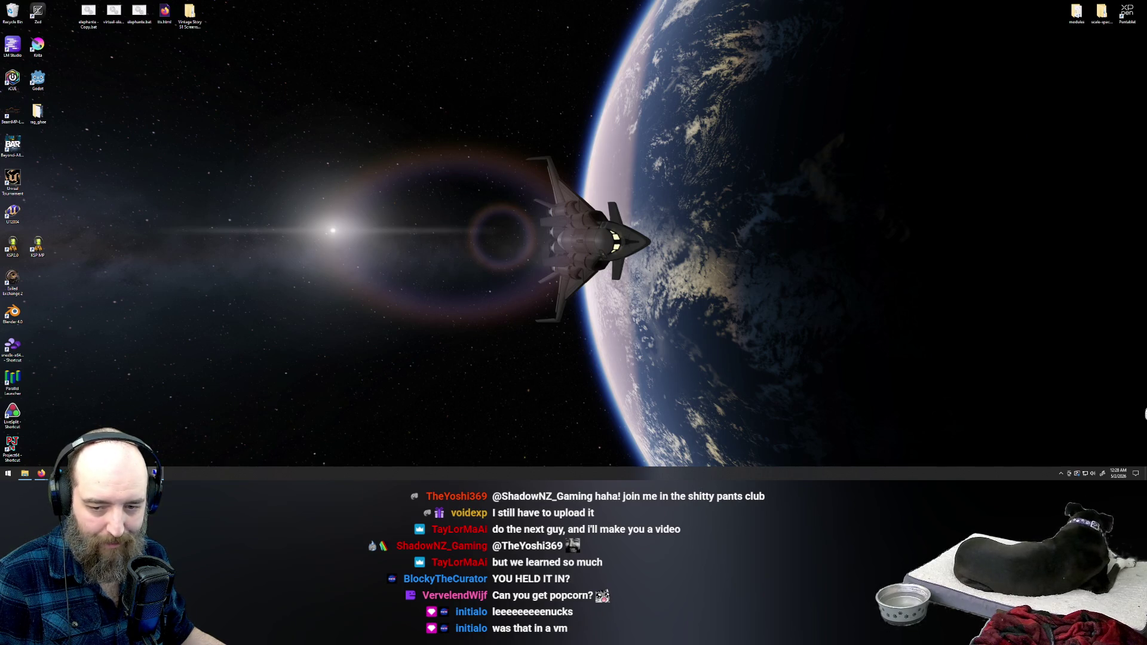
Switch back to Krita showing the assets.kra sprite sheet
key("alt+Tab")
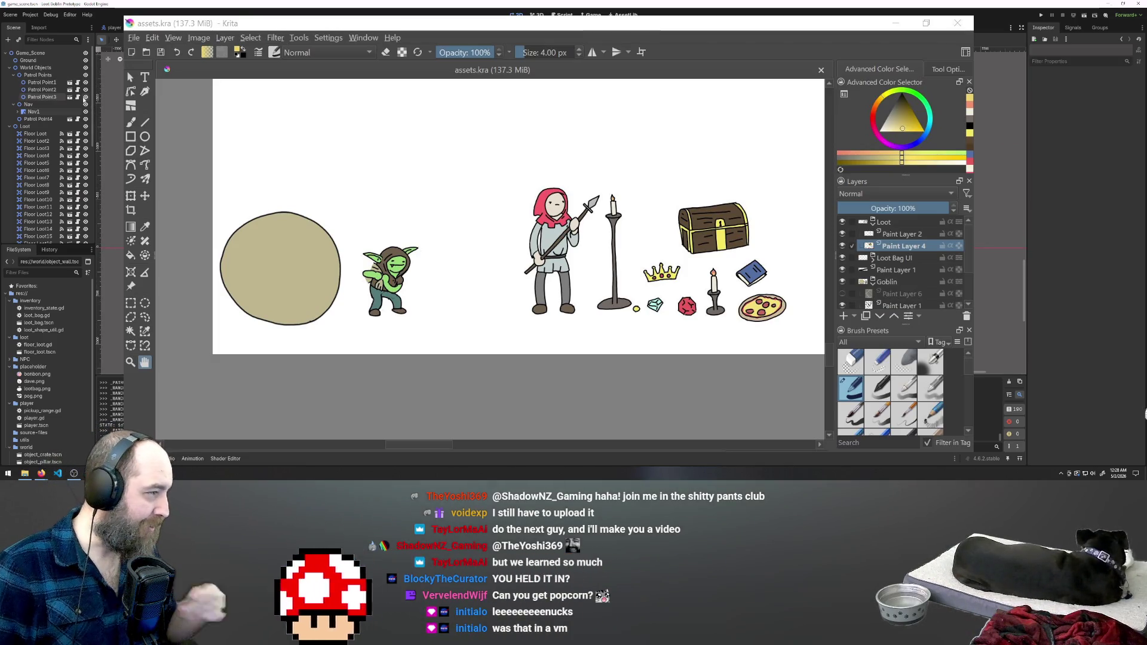
In player.tscn, delete the Player's old Sprite2D node
left_click(111, 27)
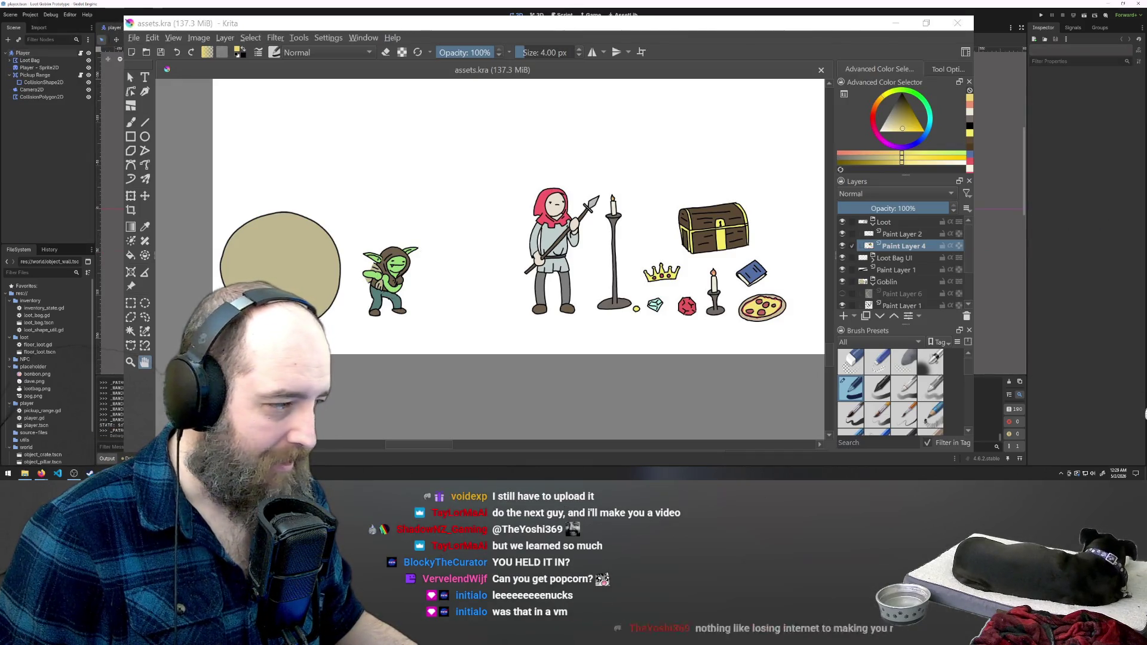
left_click(37, 68)
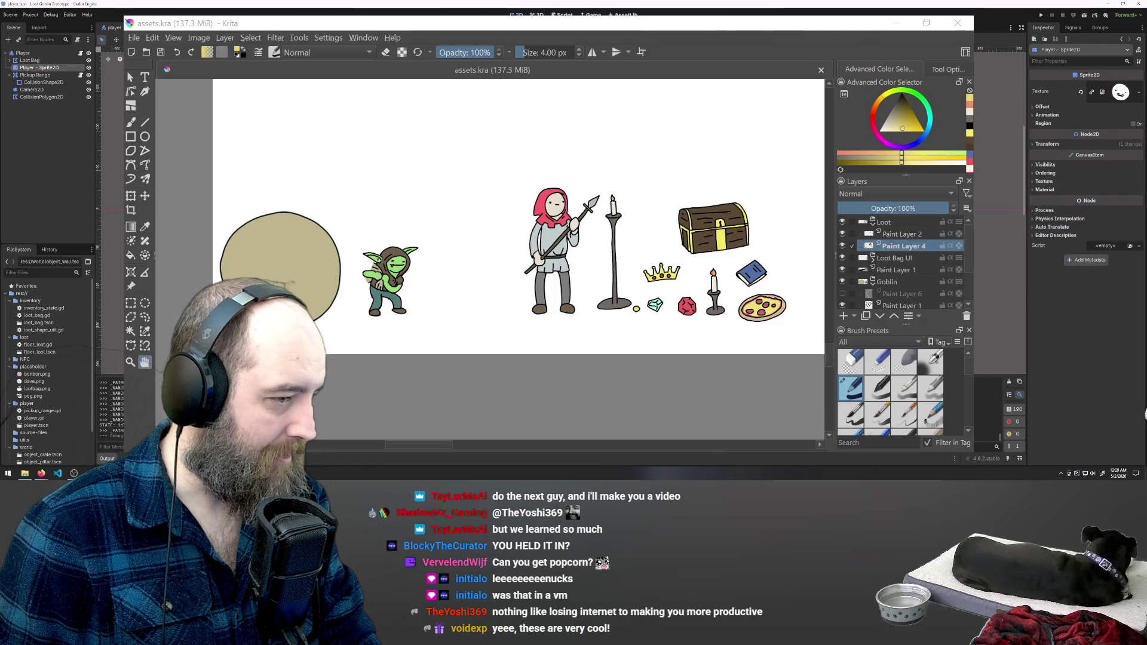
key("Delete")
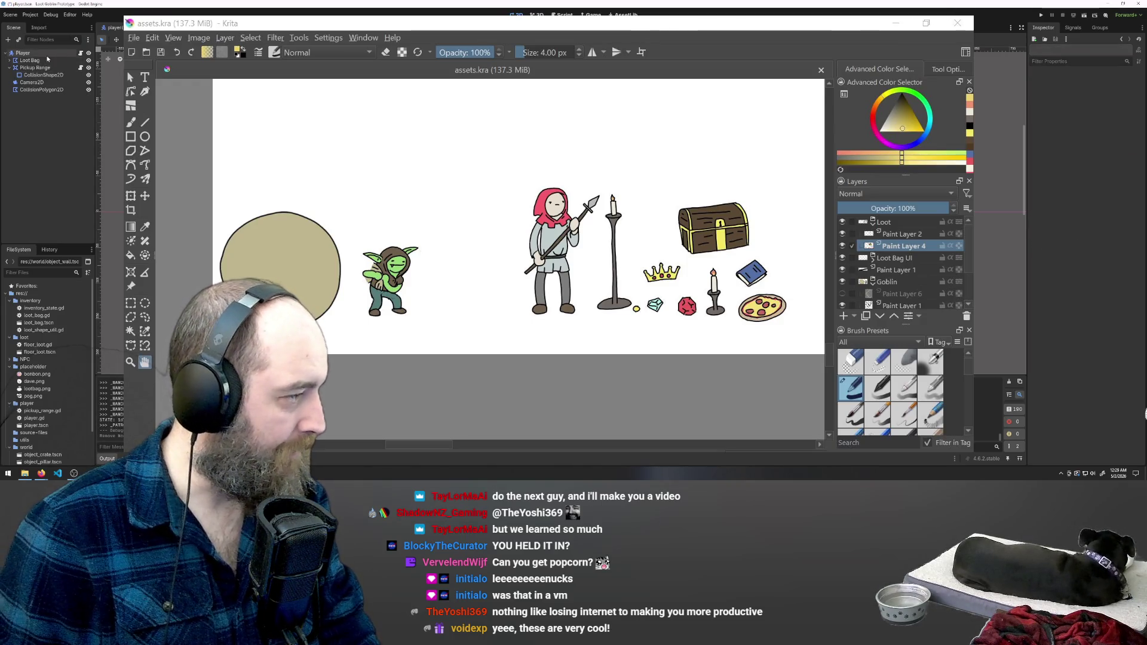
Add an AnimatedSprite2D child to Player and move it just below Loot Bag
left_click(30, 54)
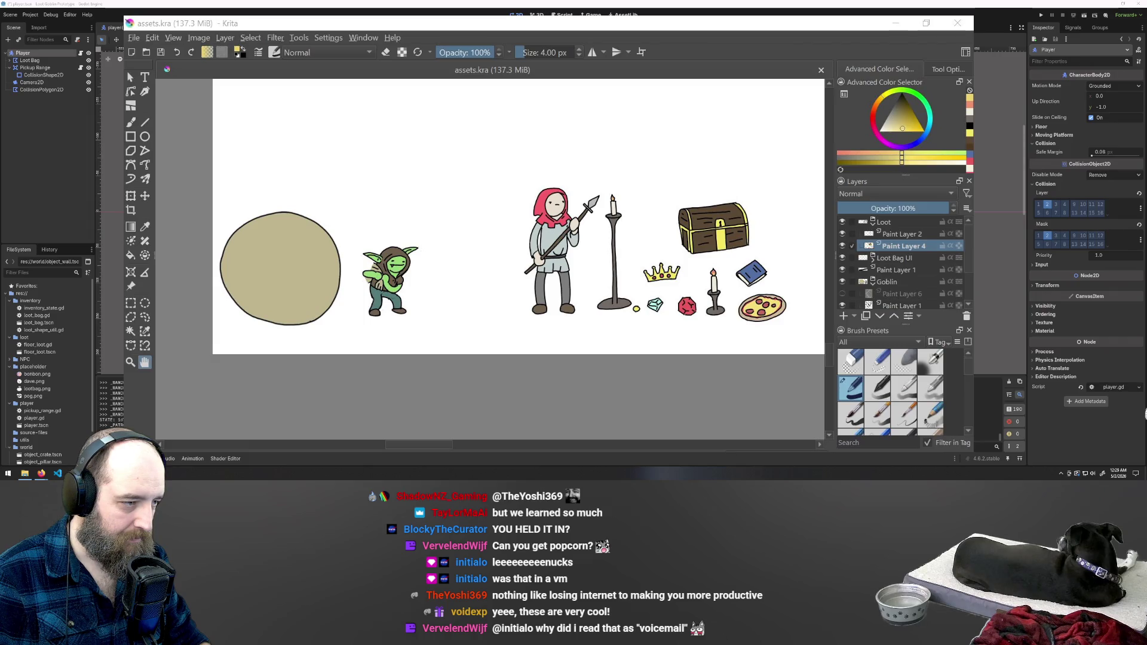
left_click(34, 109)
left_click_drag(36, 97, 45, 64)
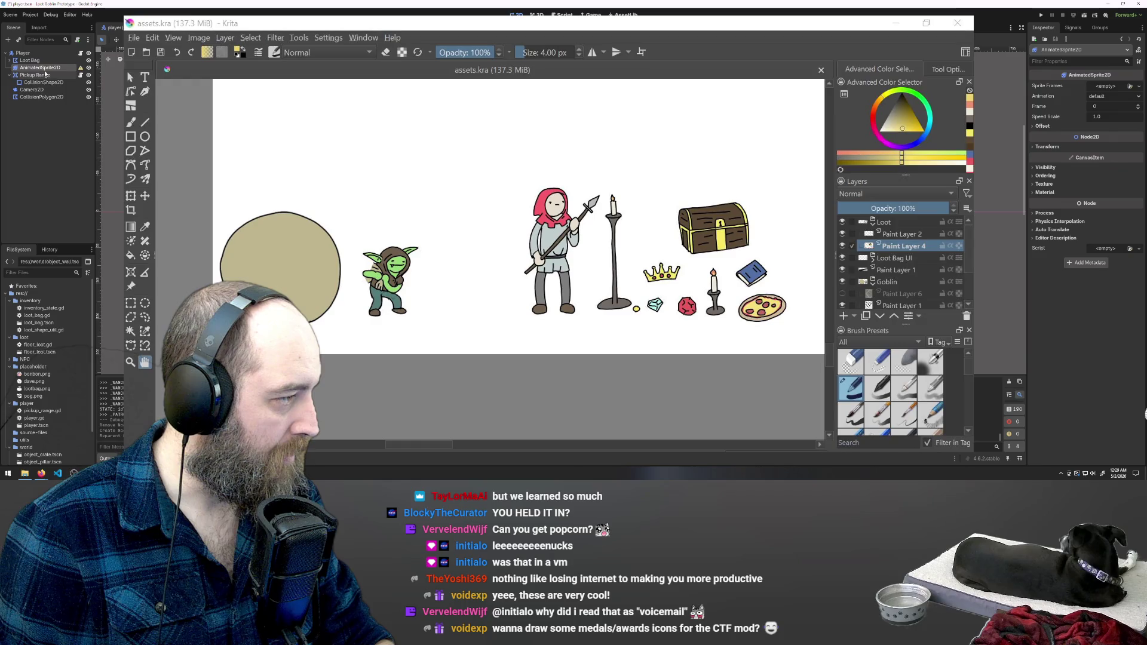
Give the AnimatedSprite2D's Sprite Frames property a New SpriteFrames resource and expand it
right_click(57, 71)
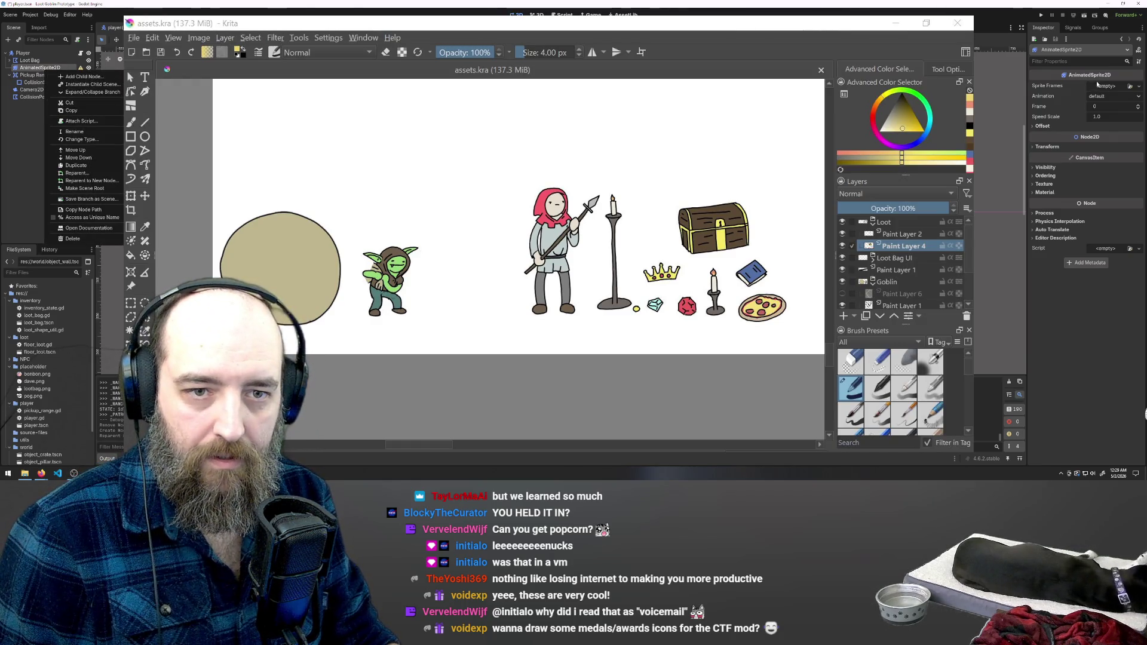
left_click(1129, 87)
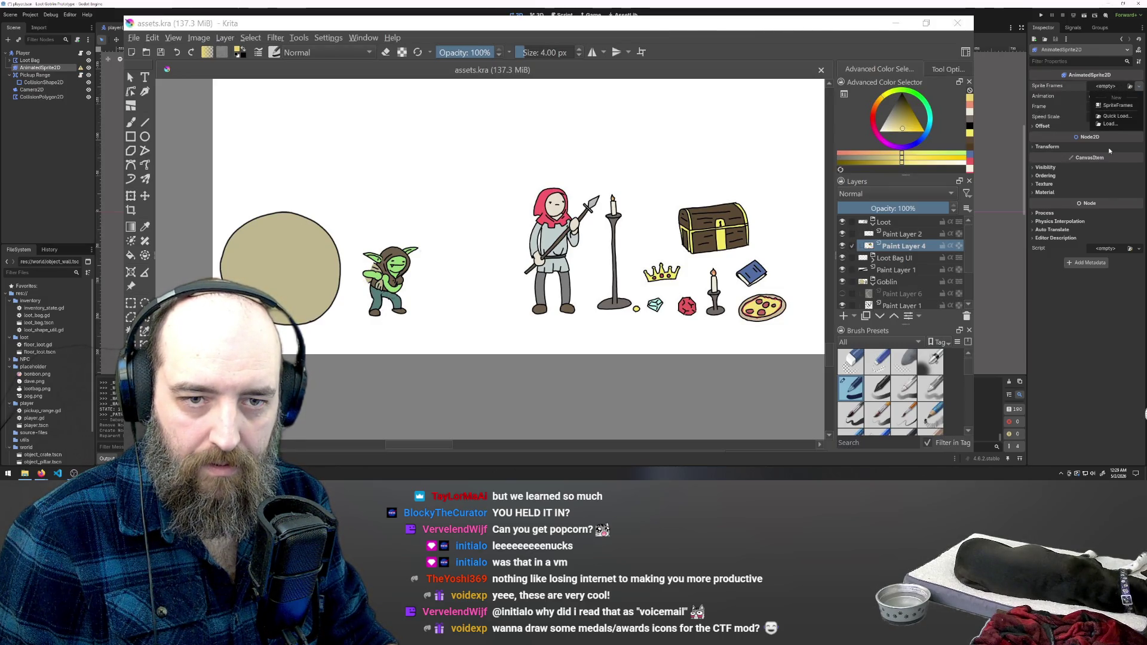
left_click(1116, 105)
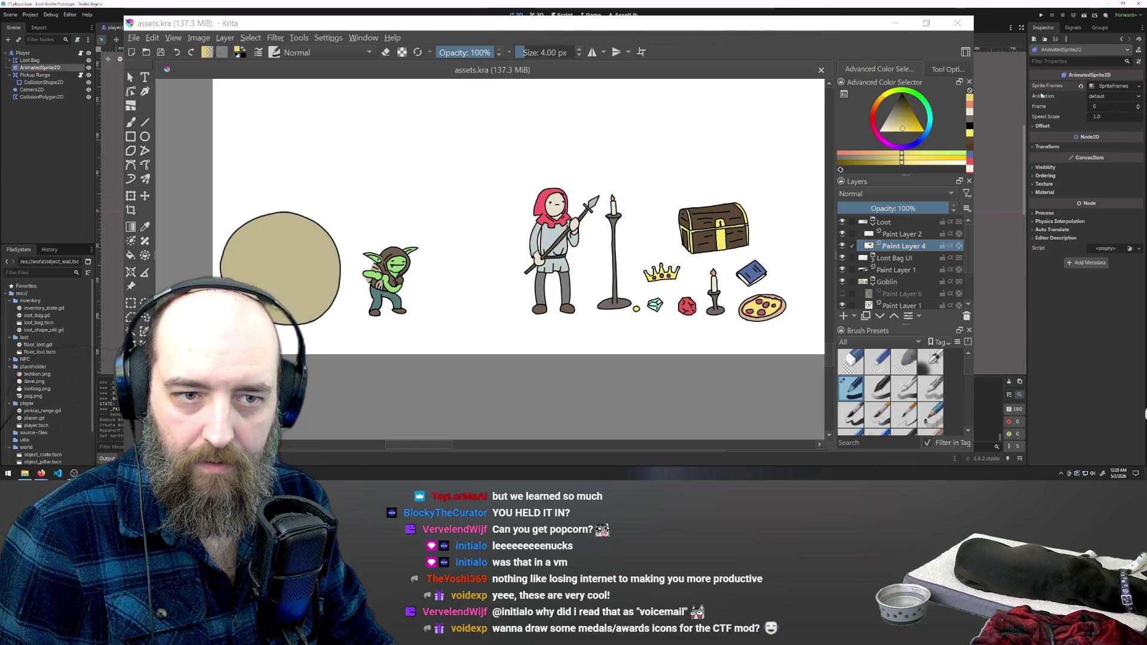
left_click(1112, 105)
left_click(1113, 85)
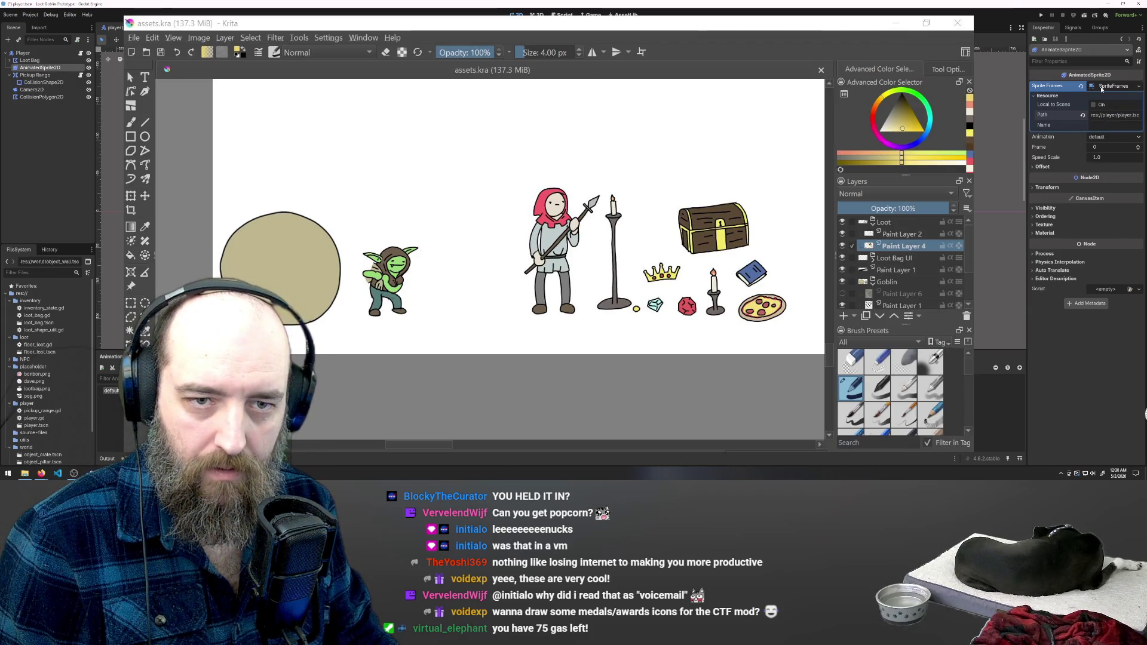
Expand the SpriteFrames Resource section and empty its Path field
left_click(1035, 96)
left_click(1035, 97)
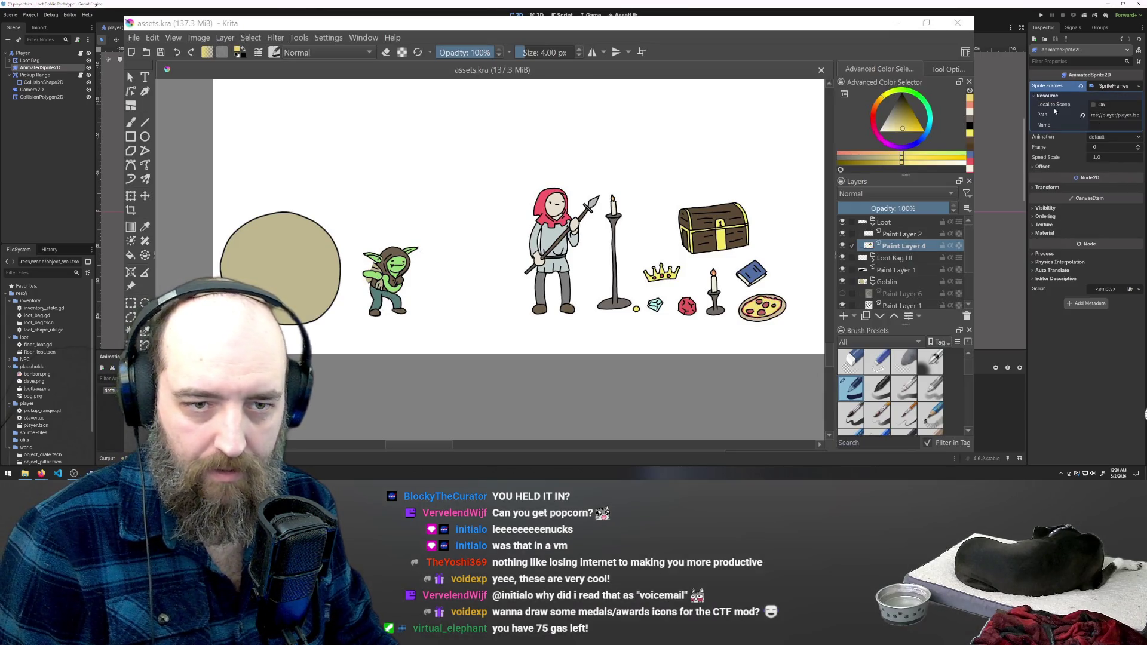
left_click(1084, 115)
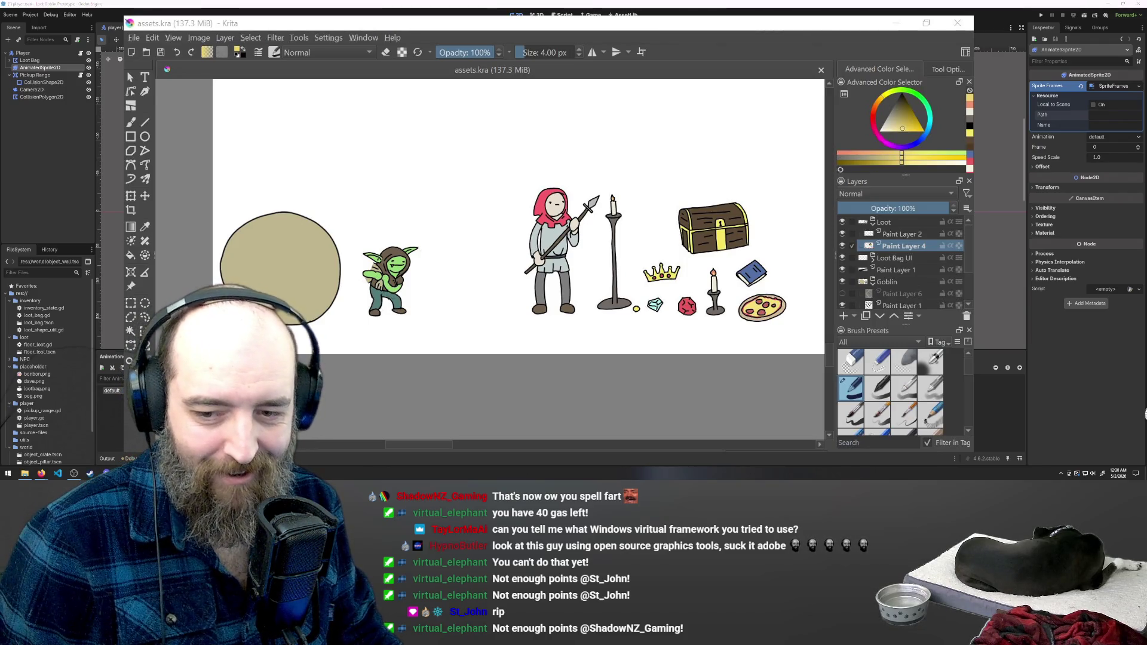
Bring the Godot editor in front of Krita and zoom the viewport in slightly
key("alt+Tab")
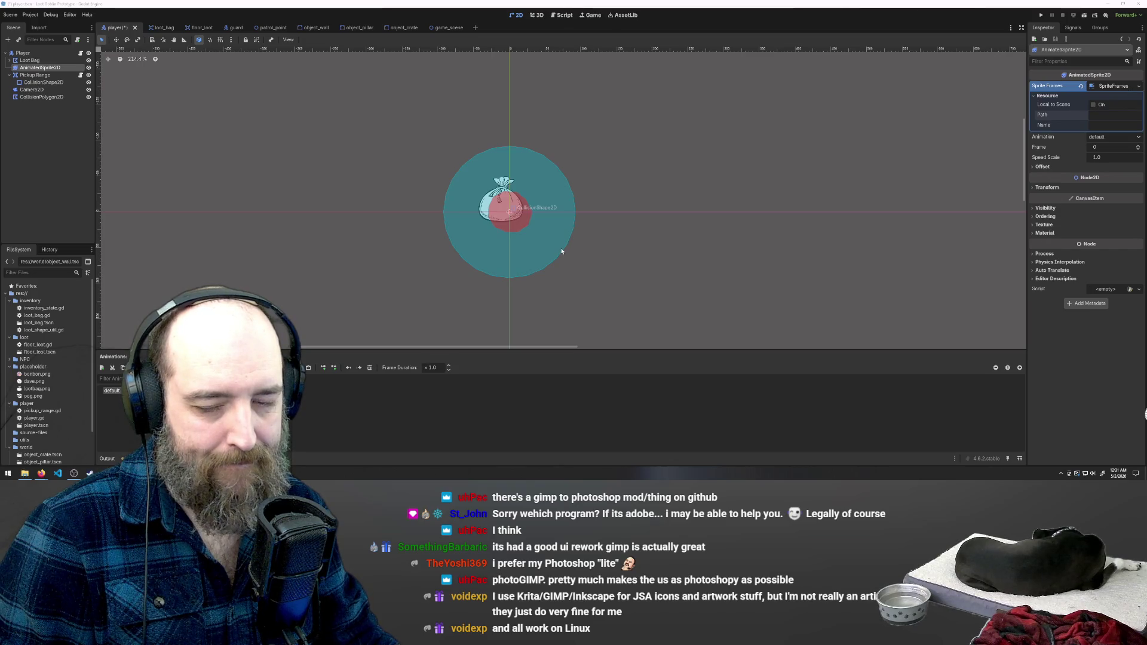
scroll(530, 206, "up", 2)
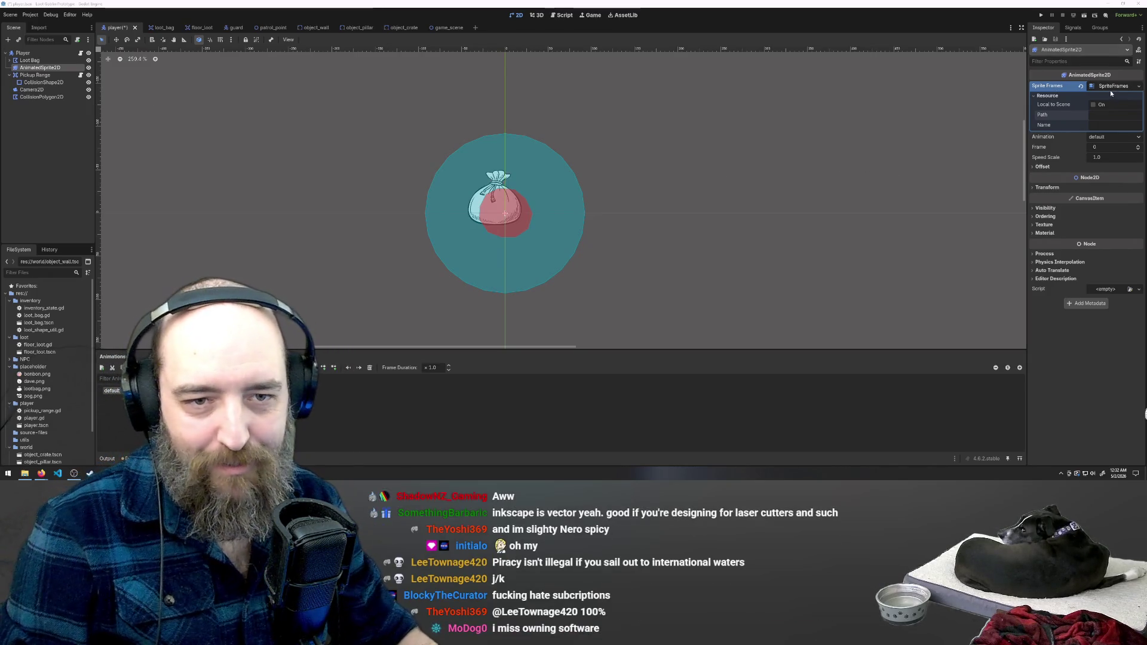
Collapse the SpriteFrames resource in the Inspector, closing its editor
left_click(1111, 85)
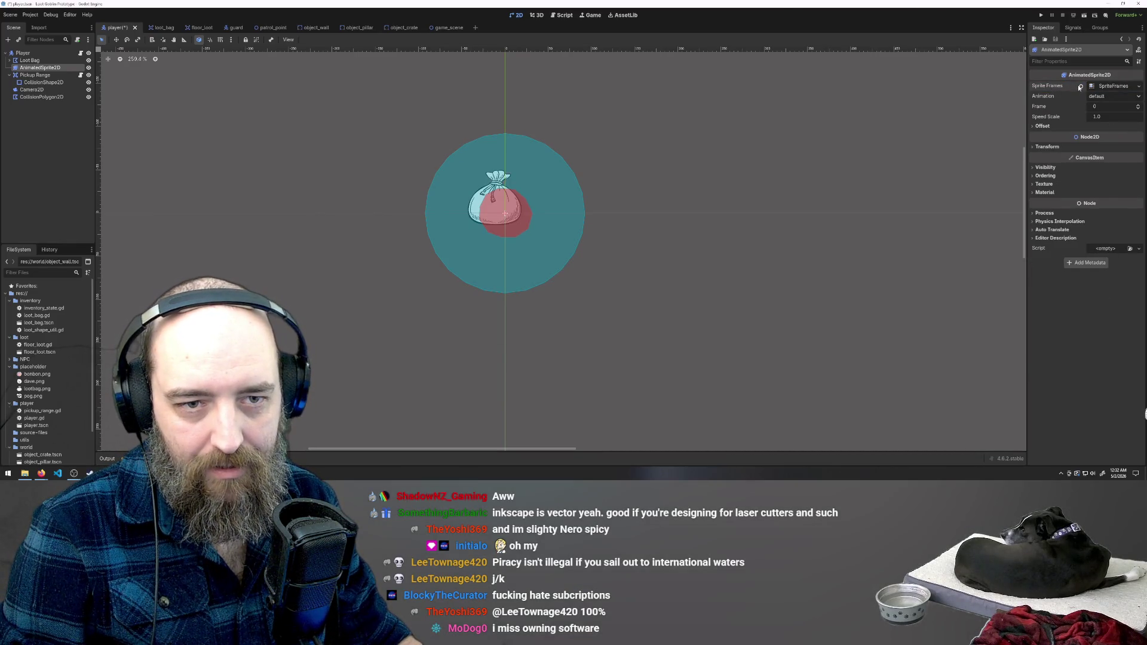
left_click(1113, 87)
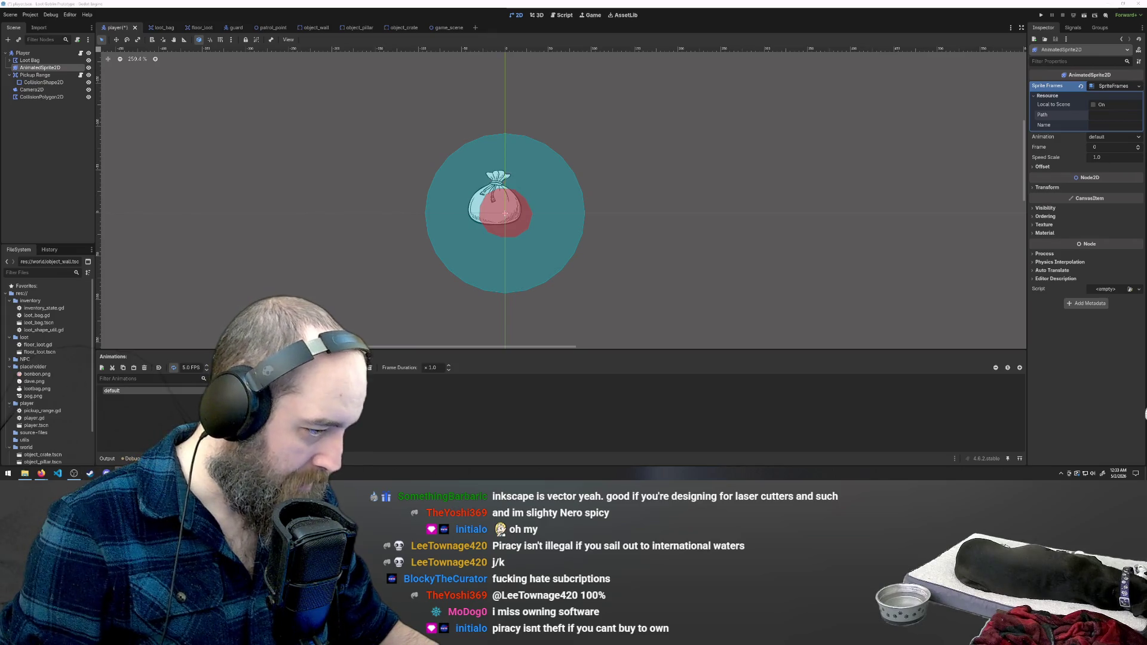
key("alt+Tab")
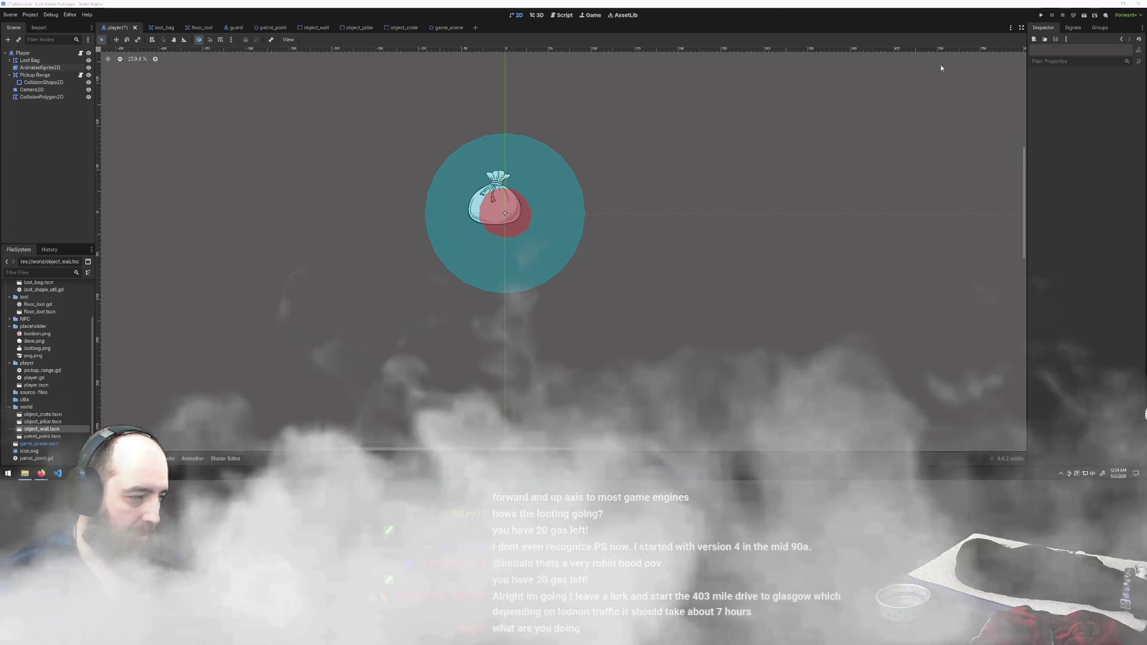
Select the AnimatedSprite2D node in the 2D viewport
left_click(496, 204)
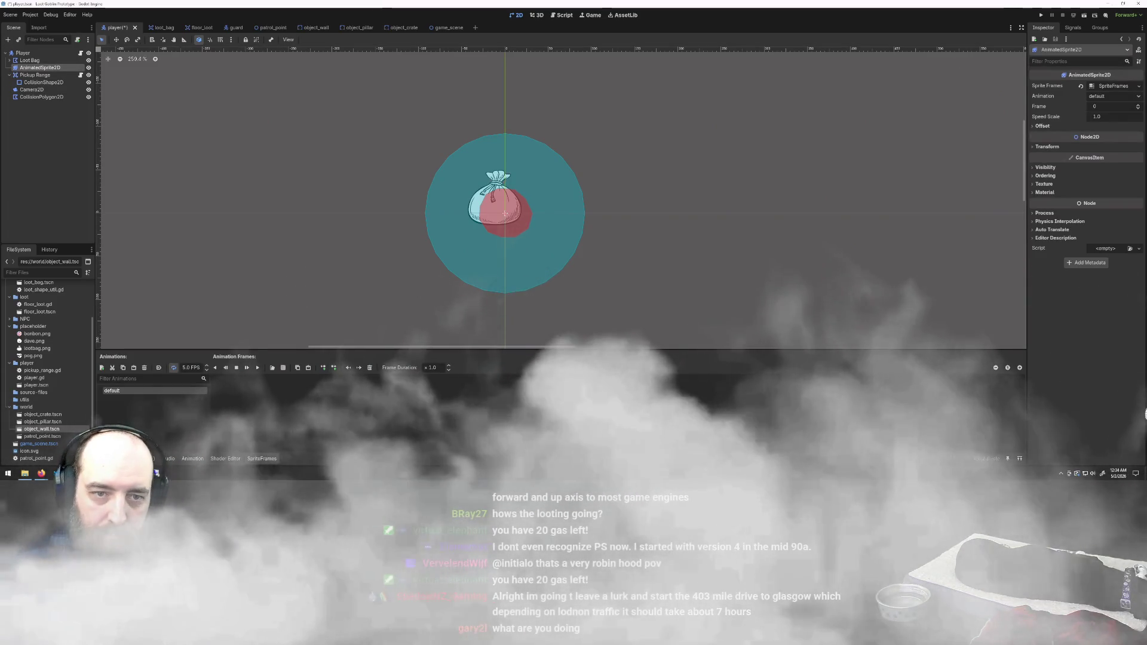
left_click(1114, 88)
left_click(1114, 115)
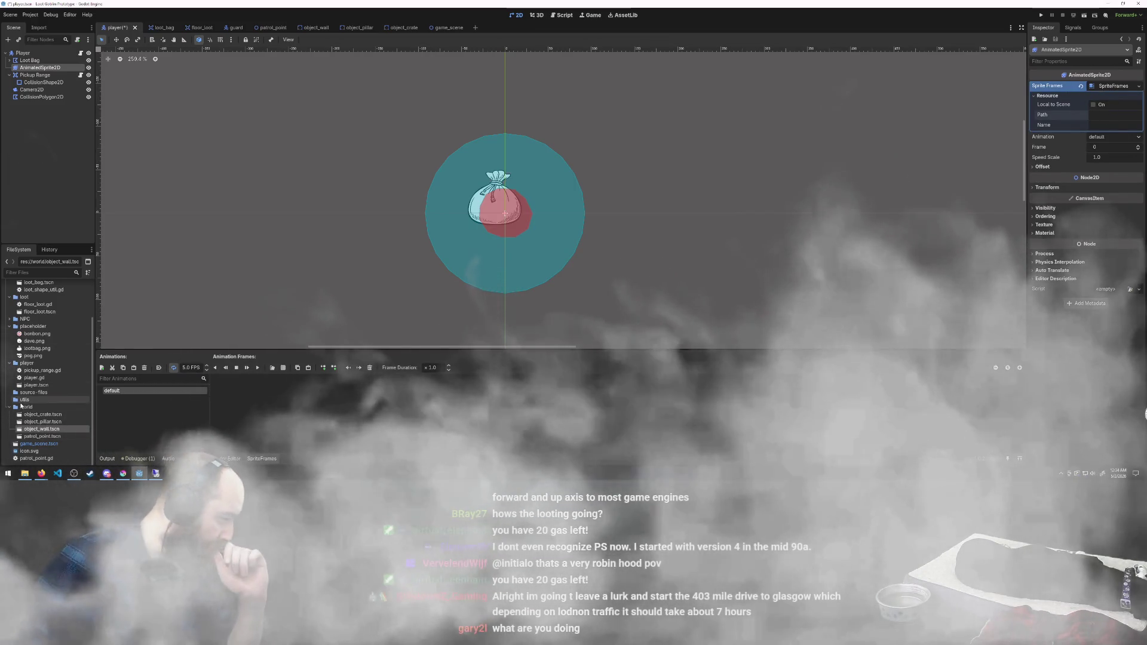
scroll(10, 312, "up", 3)
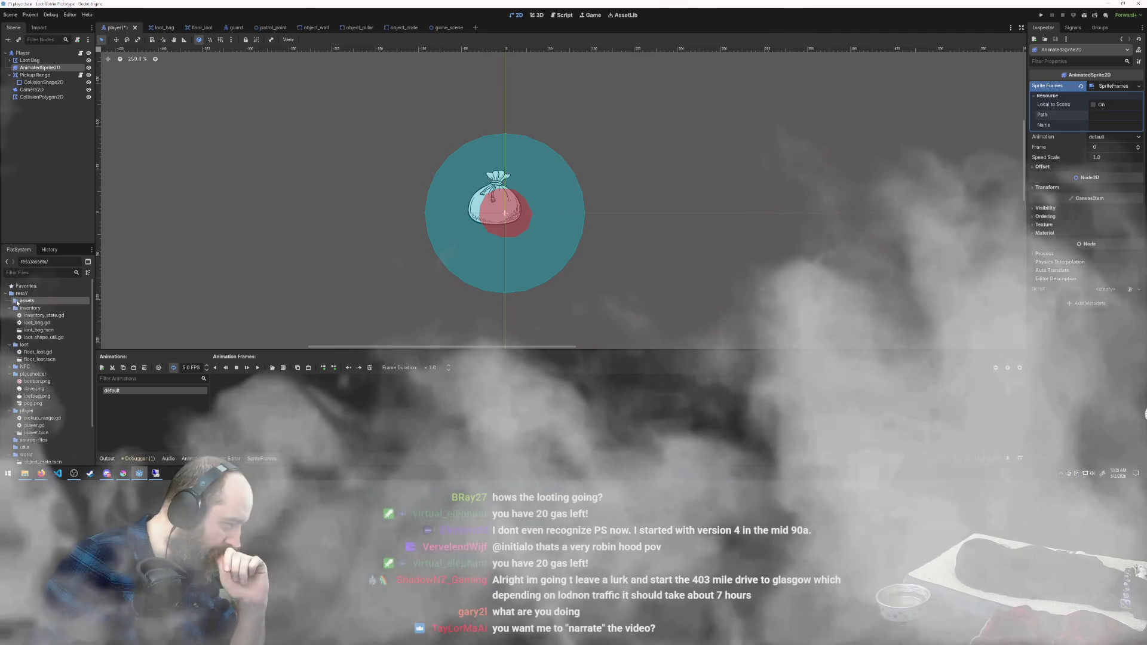
left_click(17, 303)
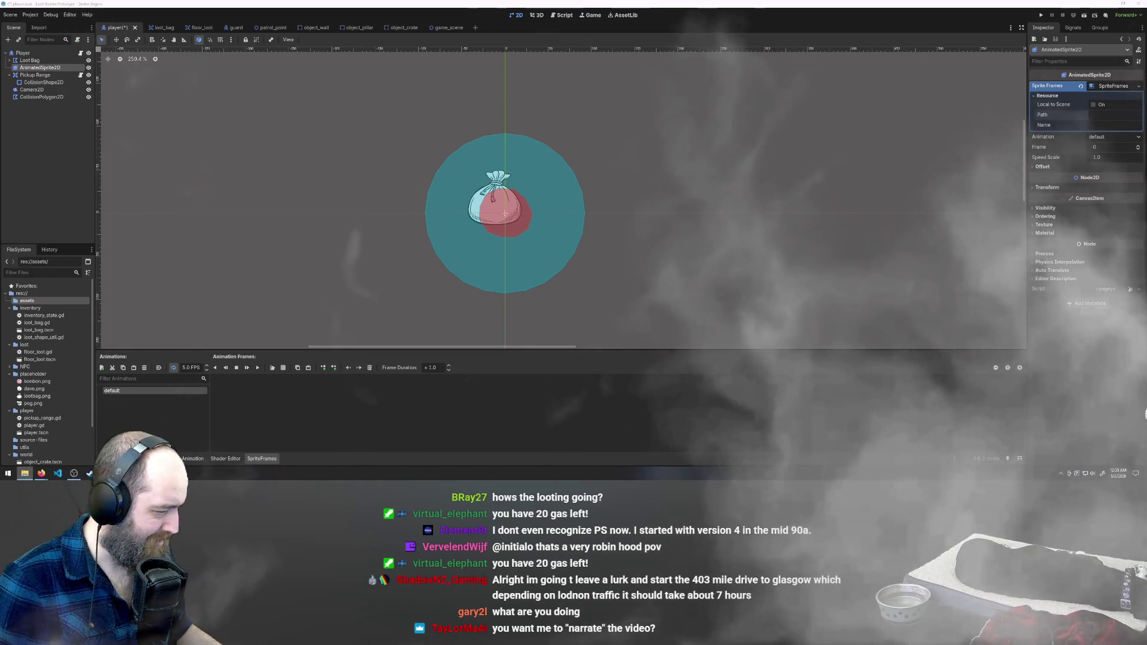
key("alt+Tab")
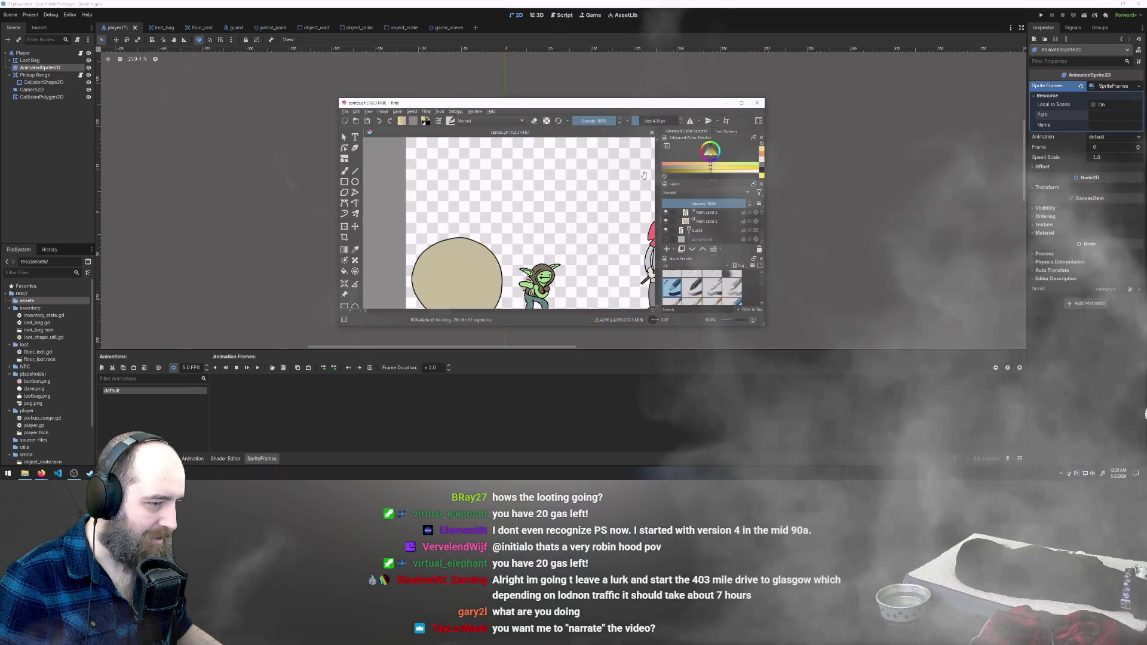
Export the Krita sheet as sprites.png into the project's assets folder with default PNG settings
left_click(345, 112)
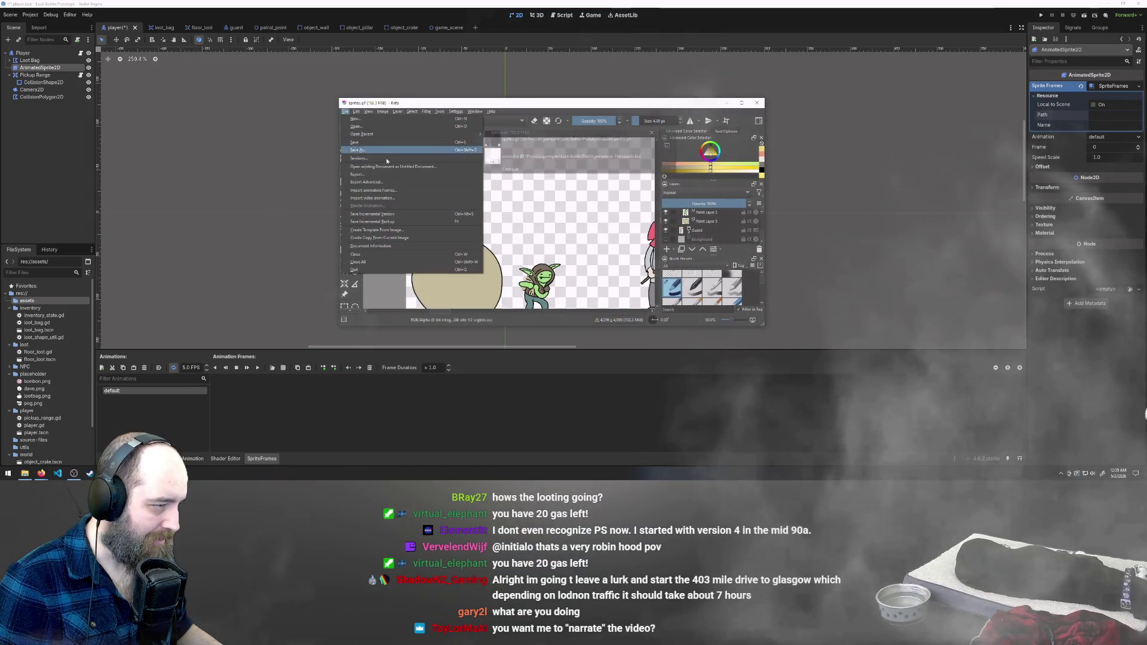
left_click(378, 175)
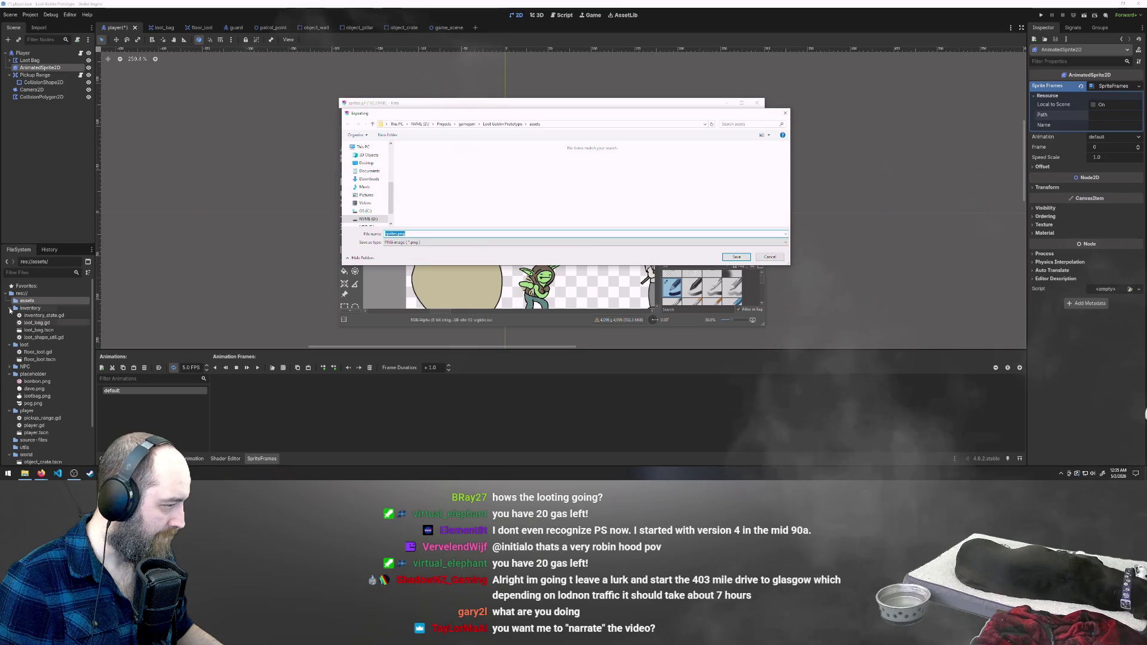
left_click(739, 257)
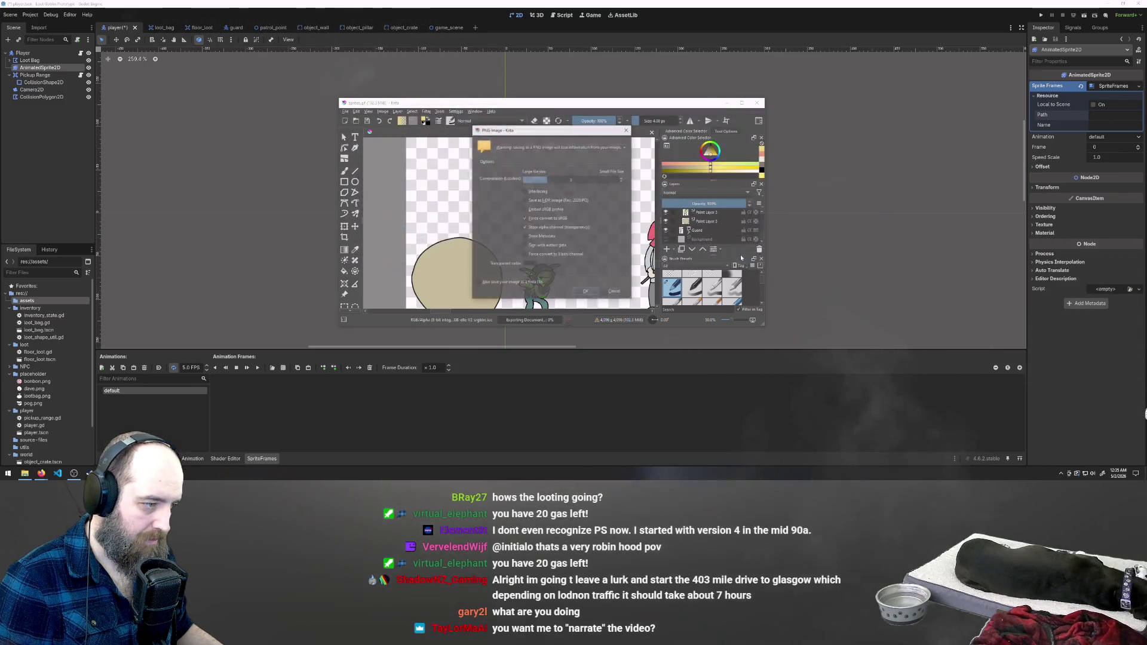
left_click(586, 292)
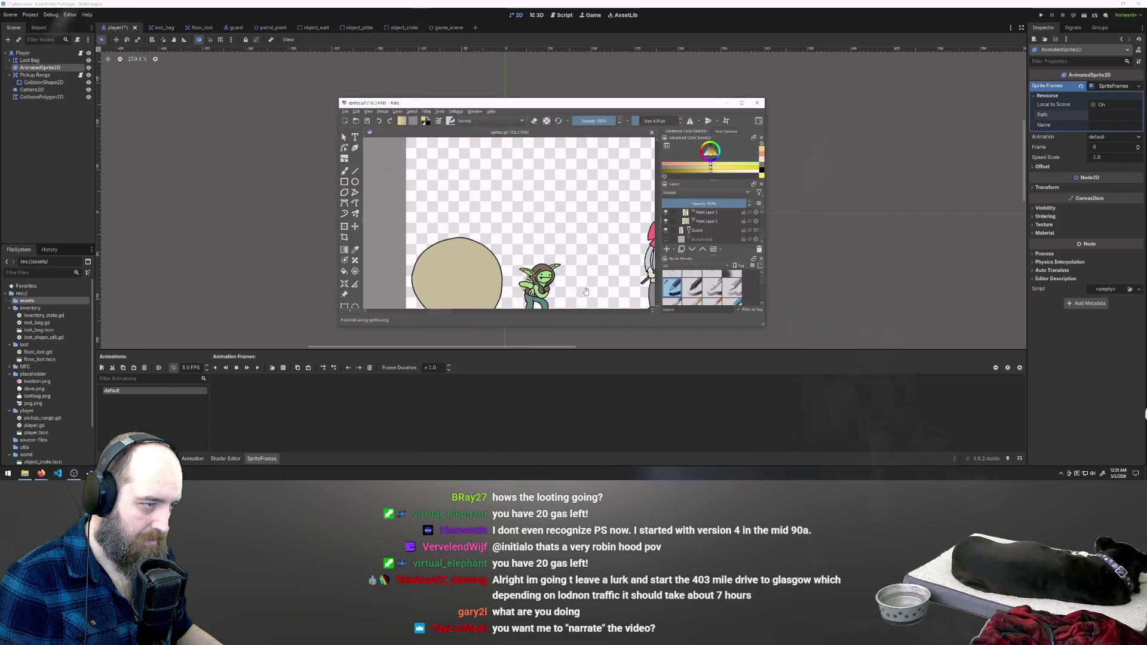
left_click(9, 309)
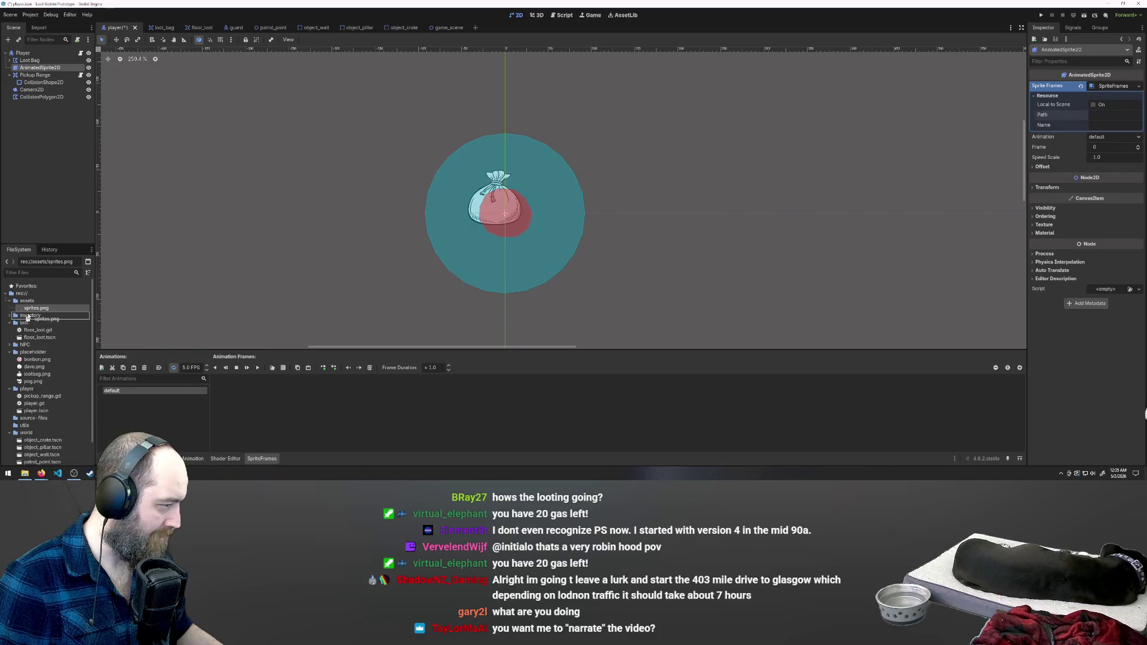
Copy the path of sprites.png and paste res://assets/sprites.png into the Sprite Frames path field
right_click(41, 309)
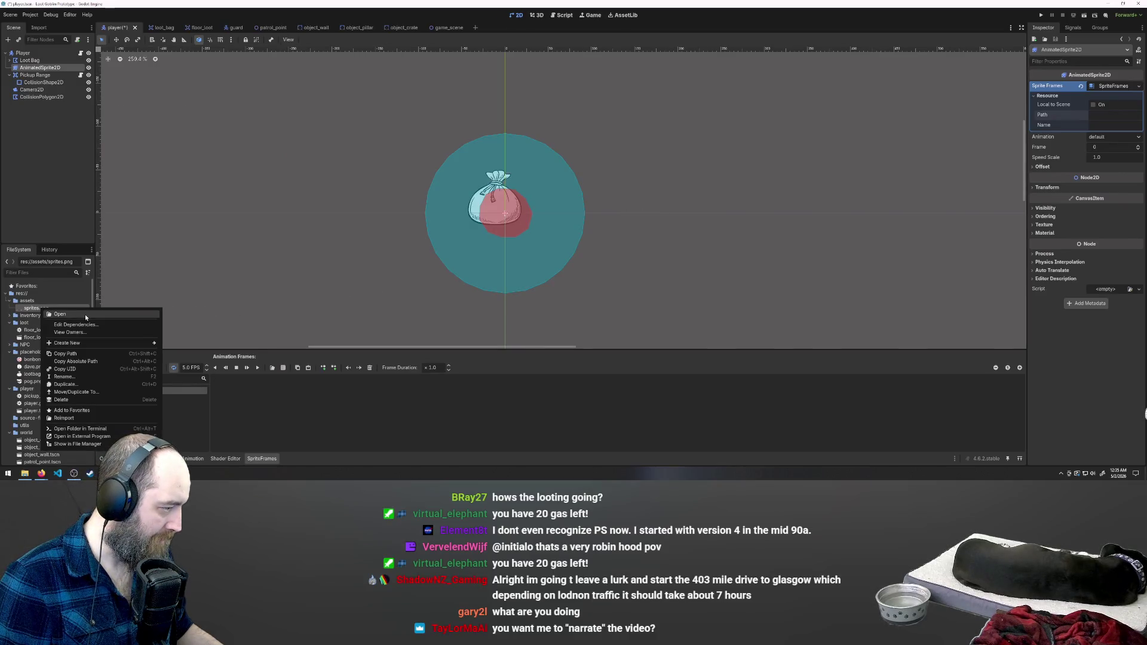
left_click(100, 353)
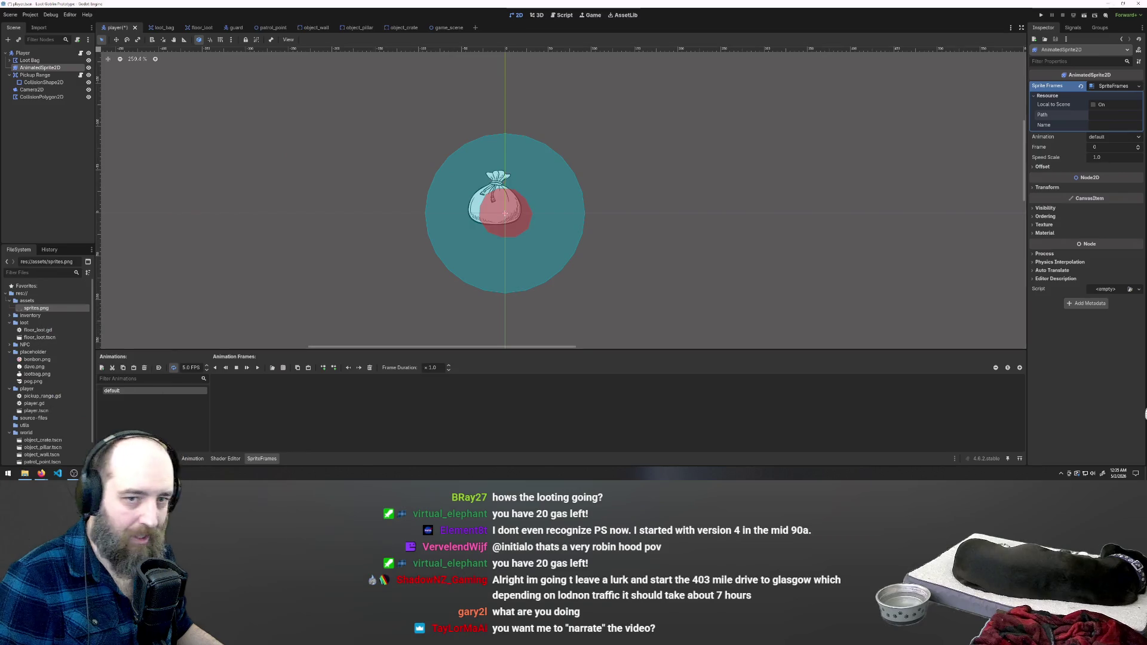
left_click(1108, 114)
key("ctrl+v")
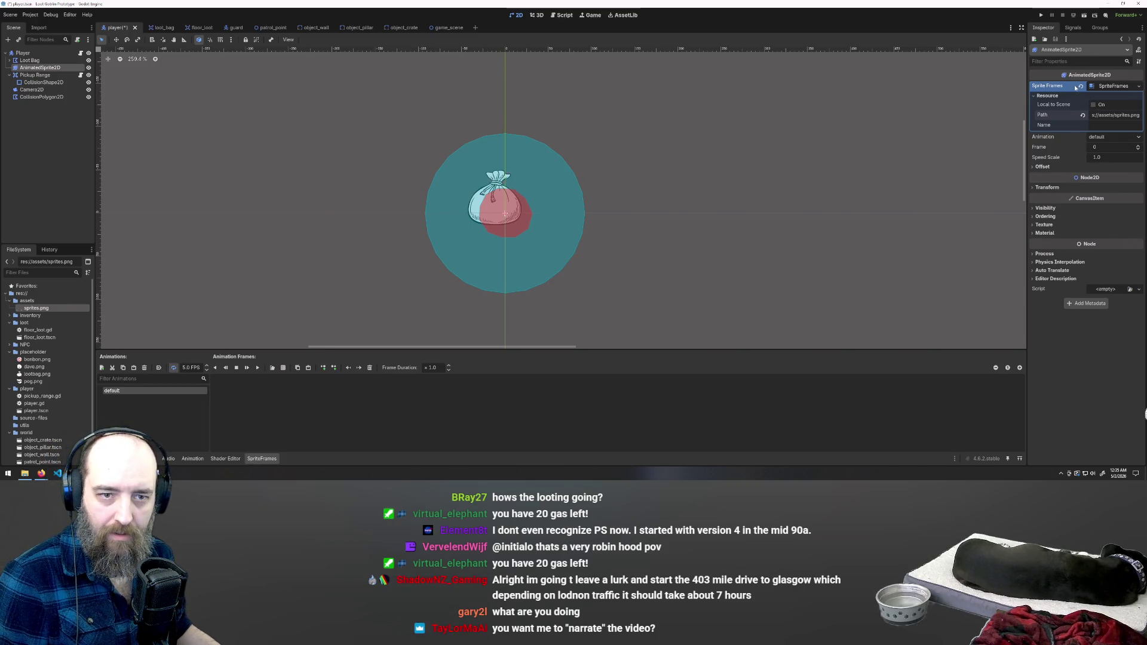
left_click(1036, 96)
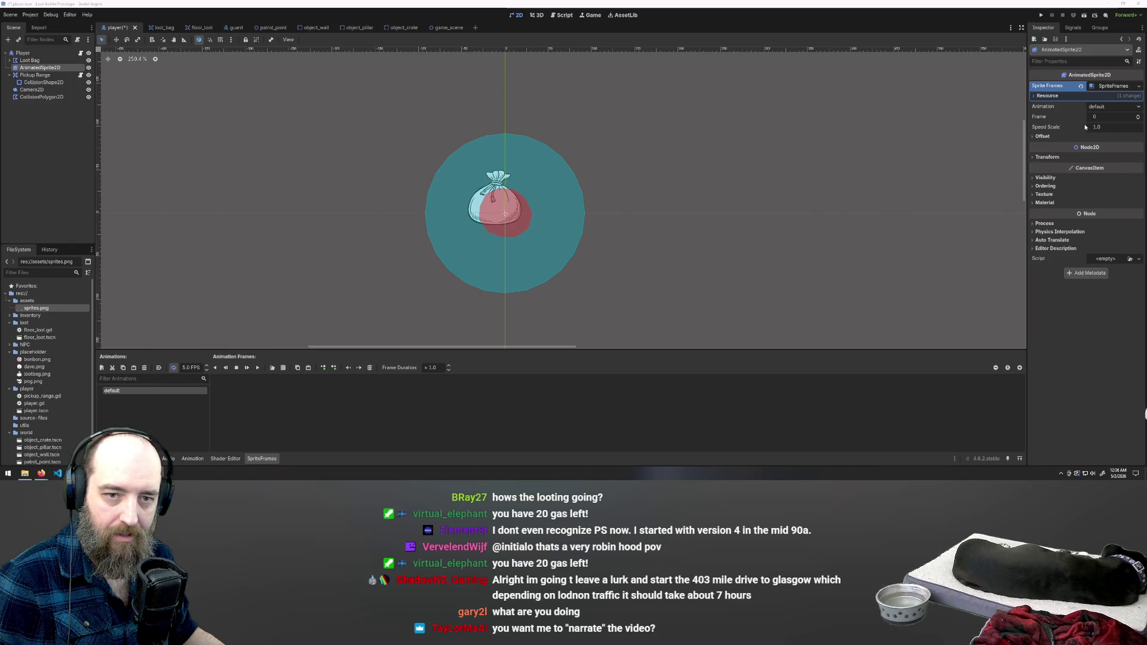
left_click(1034, 97)
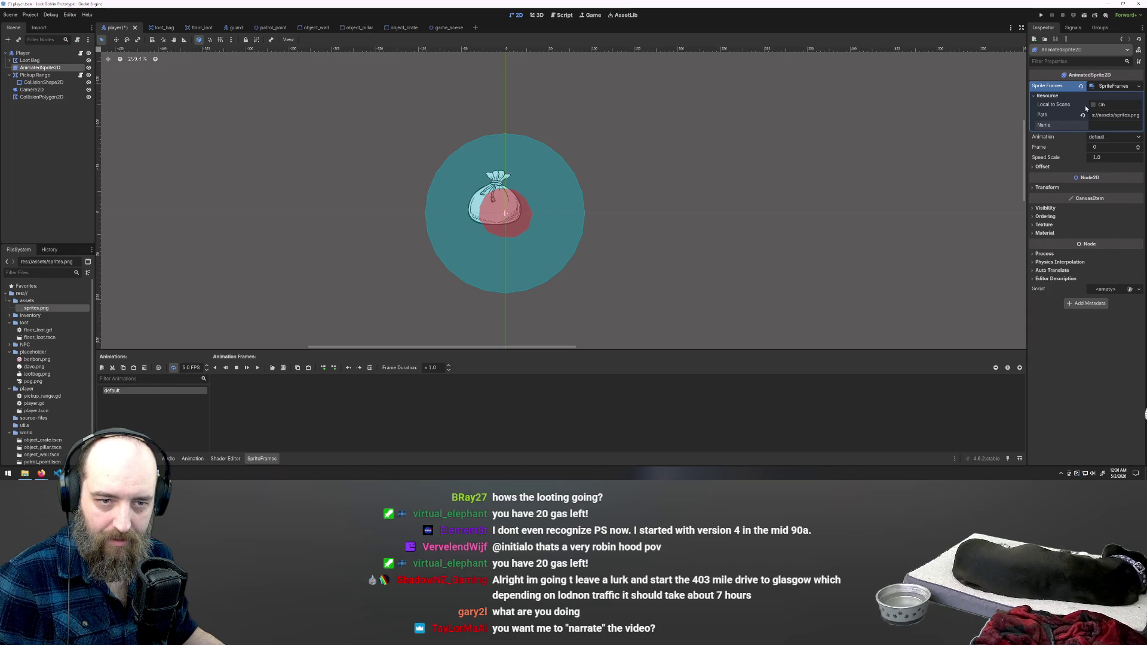
left_click(1113, 147)
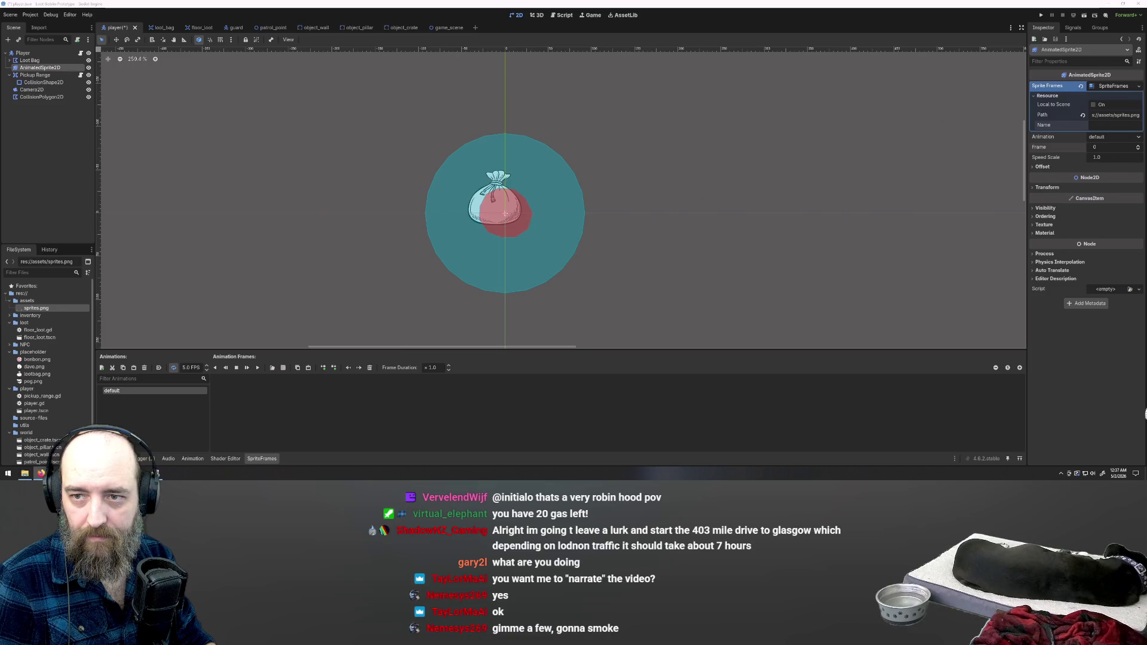
key("alt+Tab")
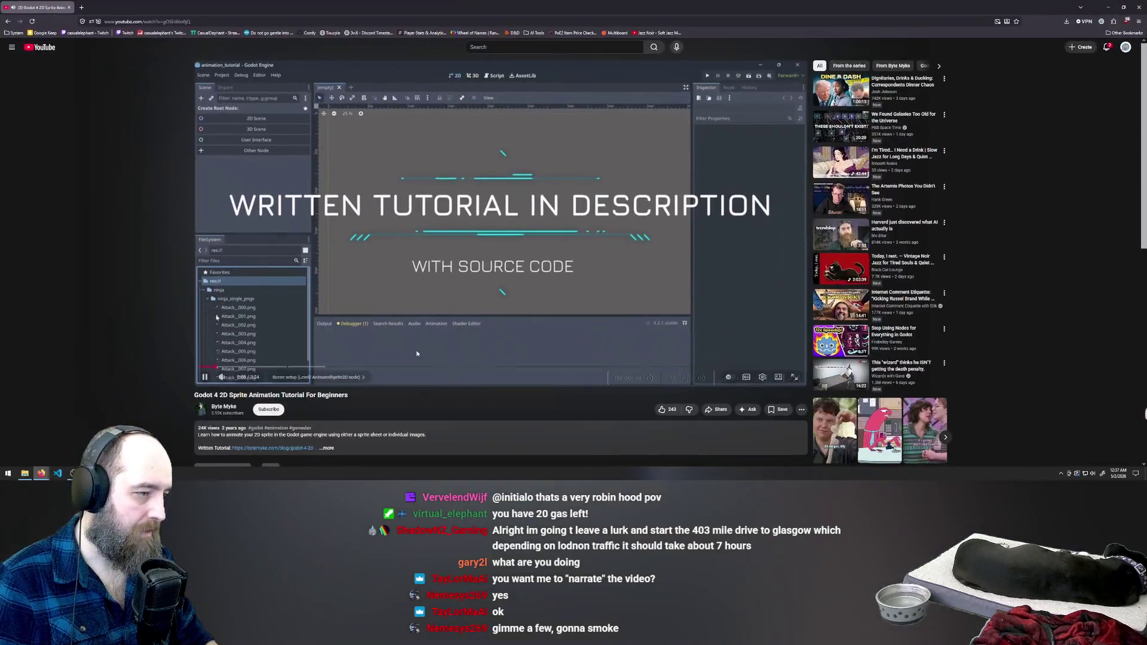
left_click(294, 367)
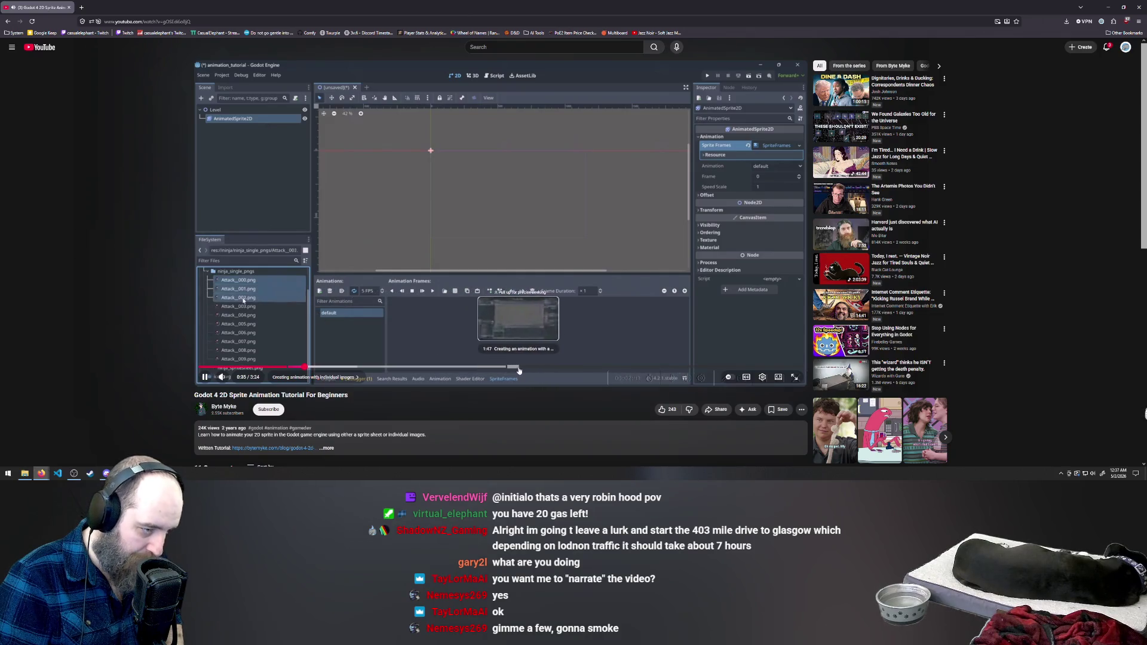
left_click(519, 368)
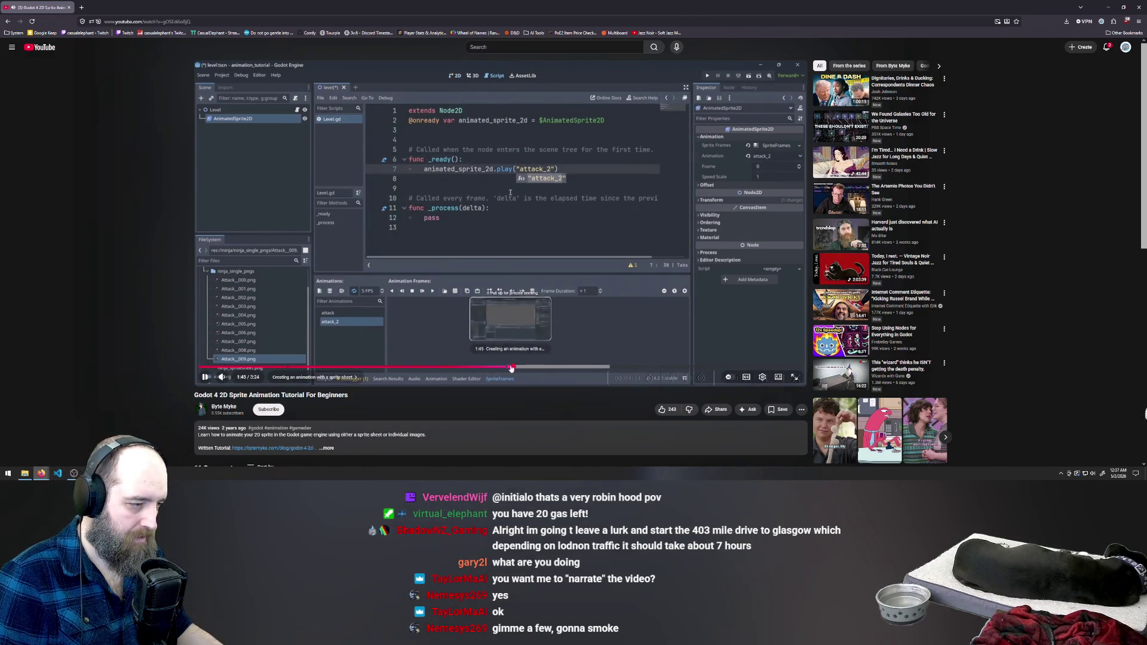
left_click(512, 367)
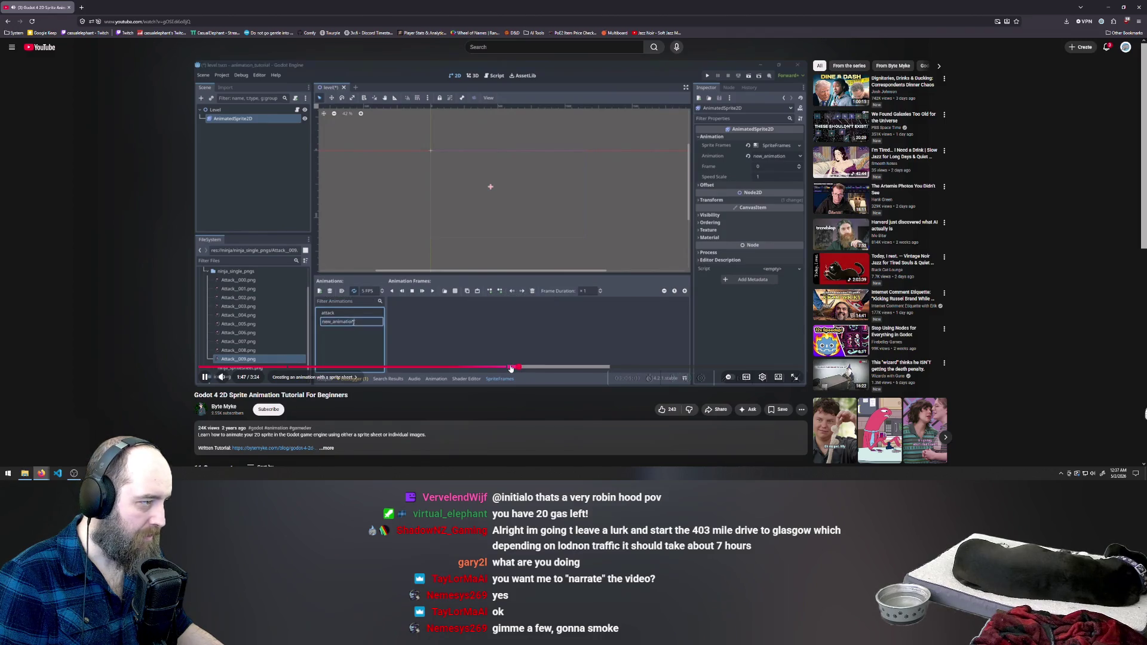
left_click(511, 368)
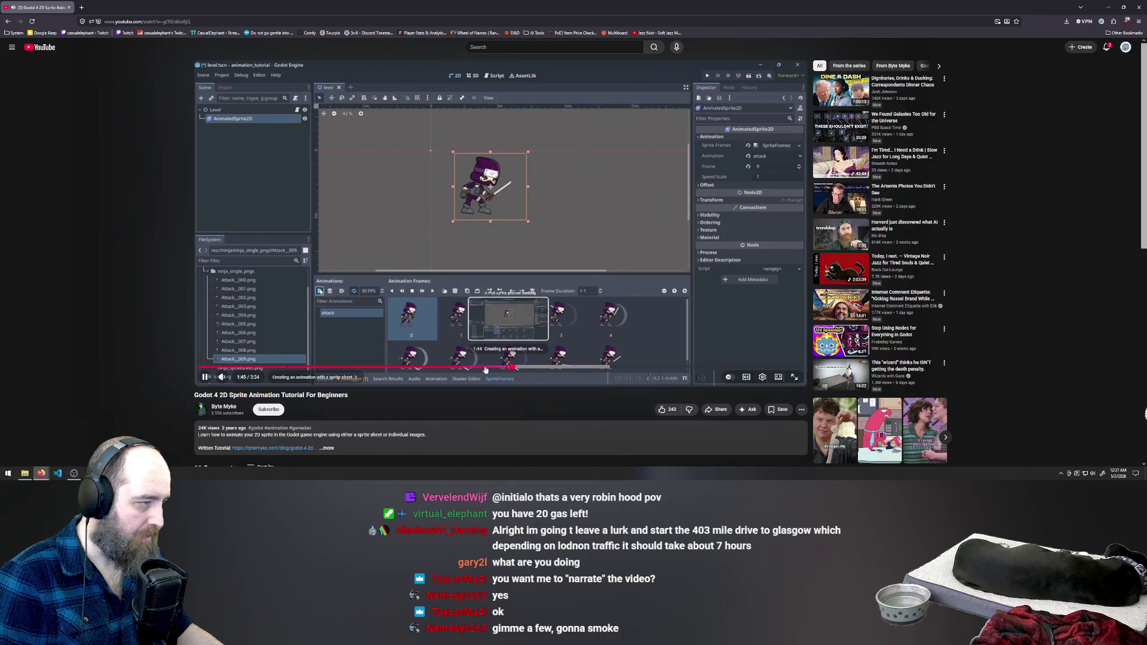
key("space")
key("alt+Tab")
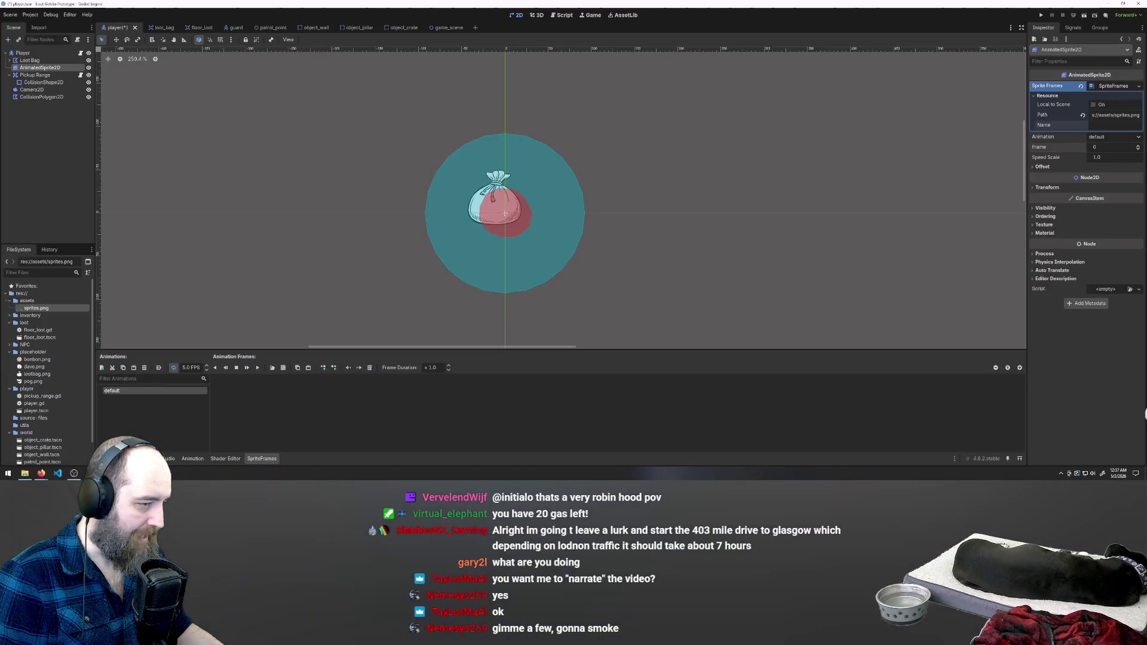
Begin renaming the default animation, cancel it, and reselect the AnimatedSprite2D node
double_click(154, 389)
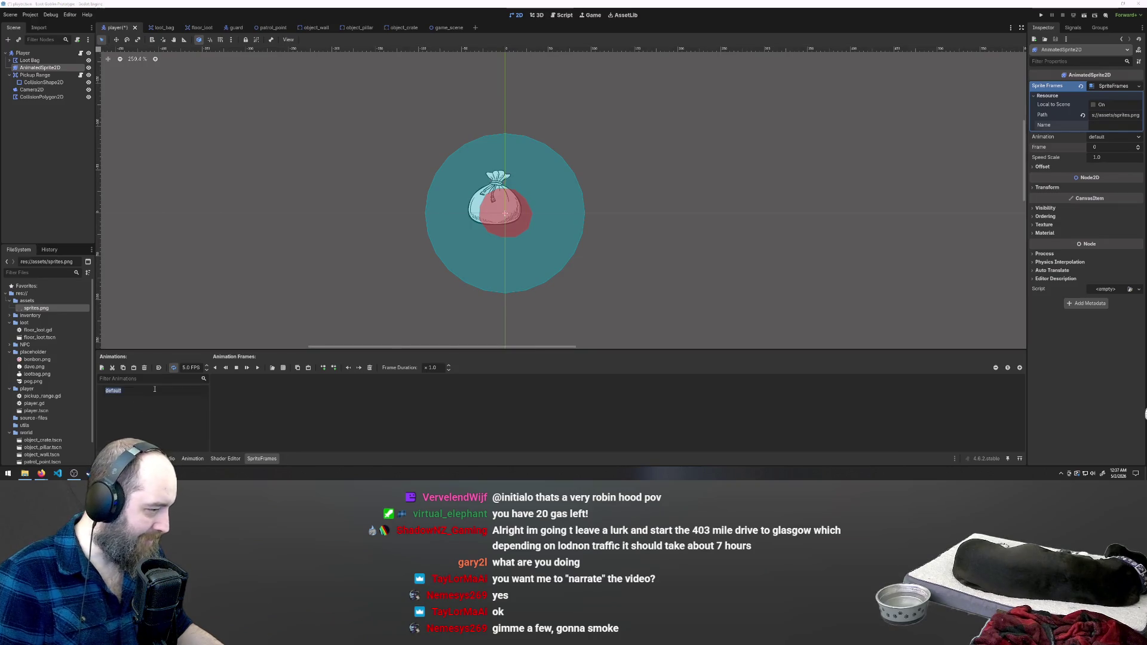
left_click(251, 250)
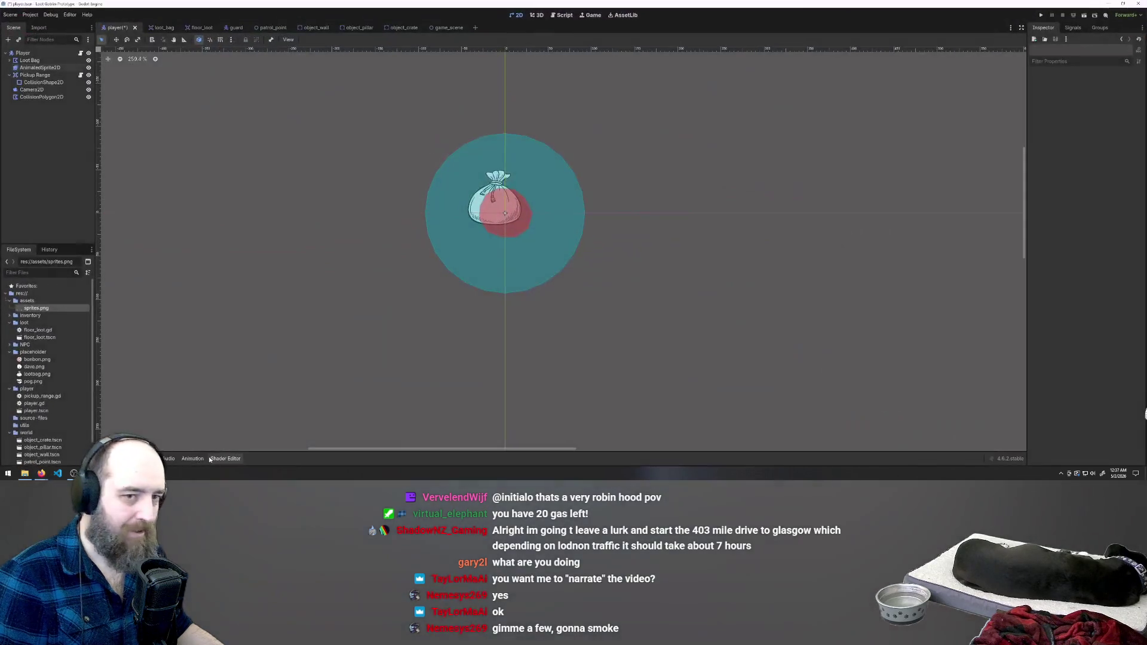
left_click(43, 67)
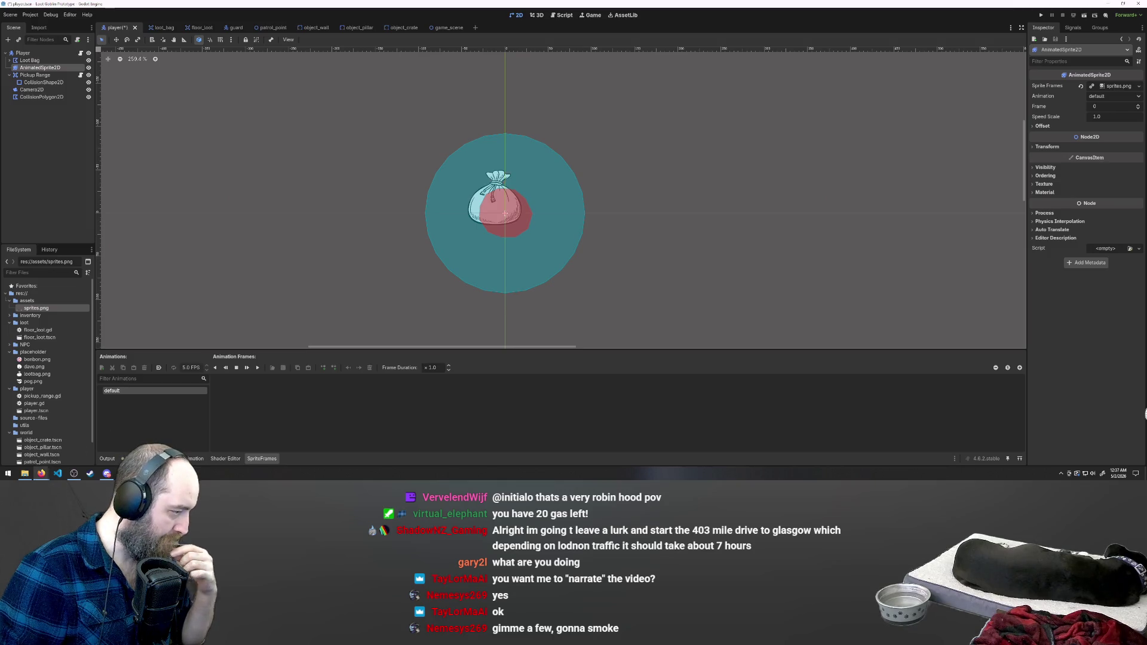
Bring the YouTube sprite animation tutorial to the front and play it
mouse_move(42, 473)
left_click(147, 448)
left_click(487, 211)
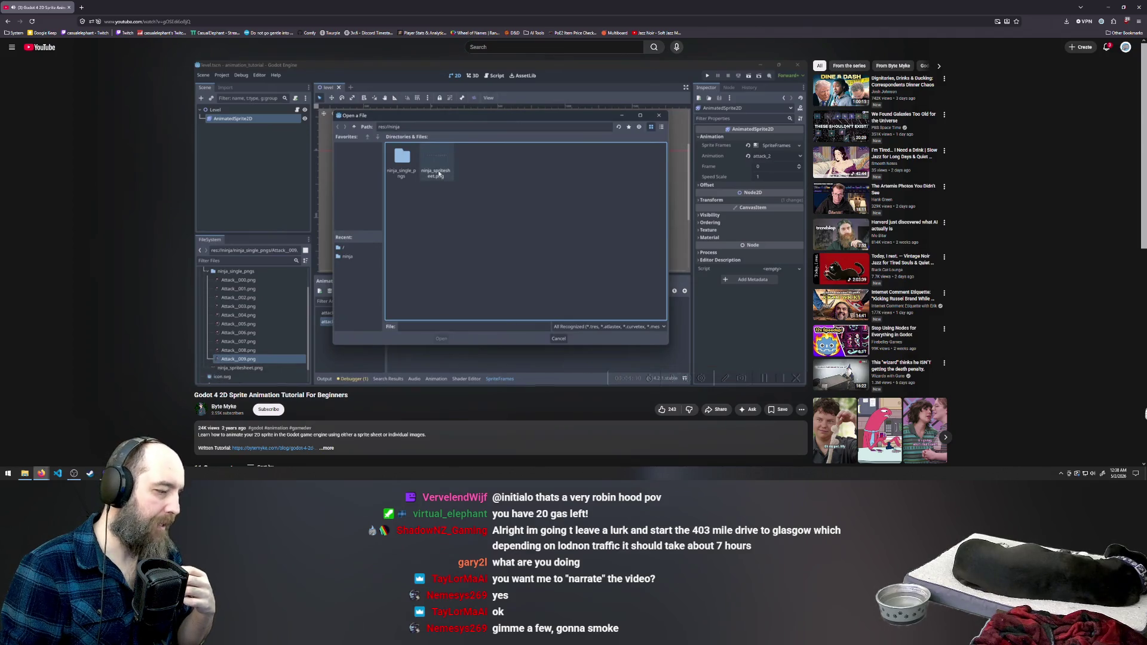
After the tutorial reaches its Open a File step, return to the Godot editor
key("alt+Tab")
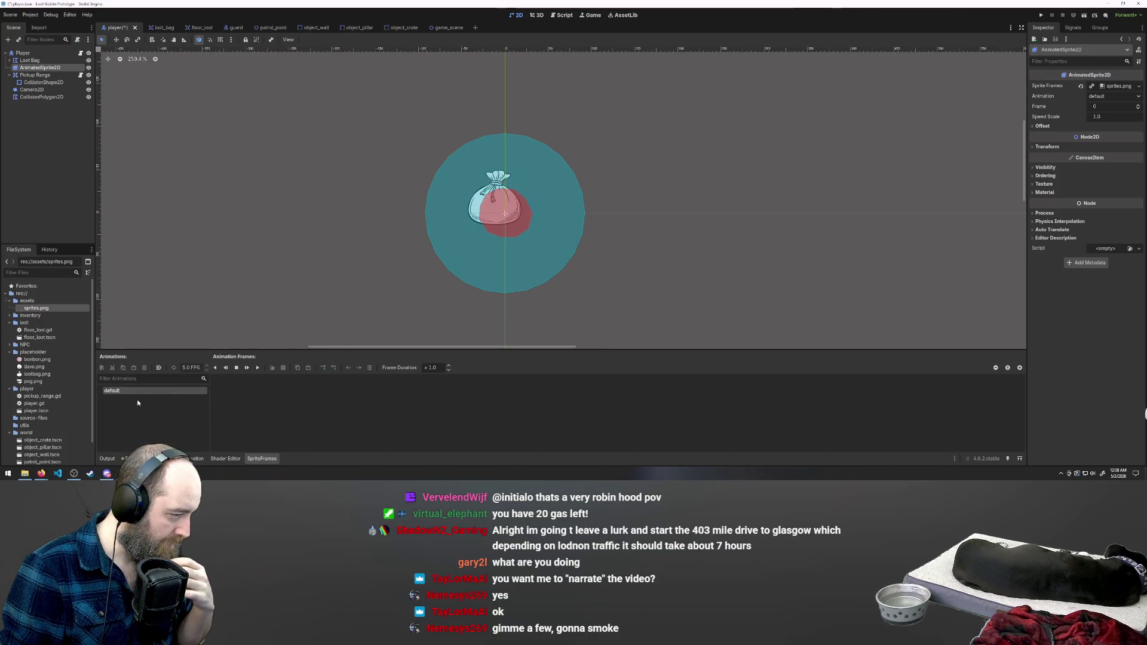
Rename the SpriteFrames' default animation to 'left', then type 'right'
double_click(153, 392)
key("BackSpace")
type("left")
key("Return")
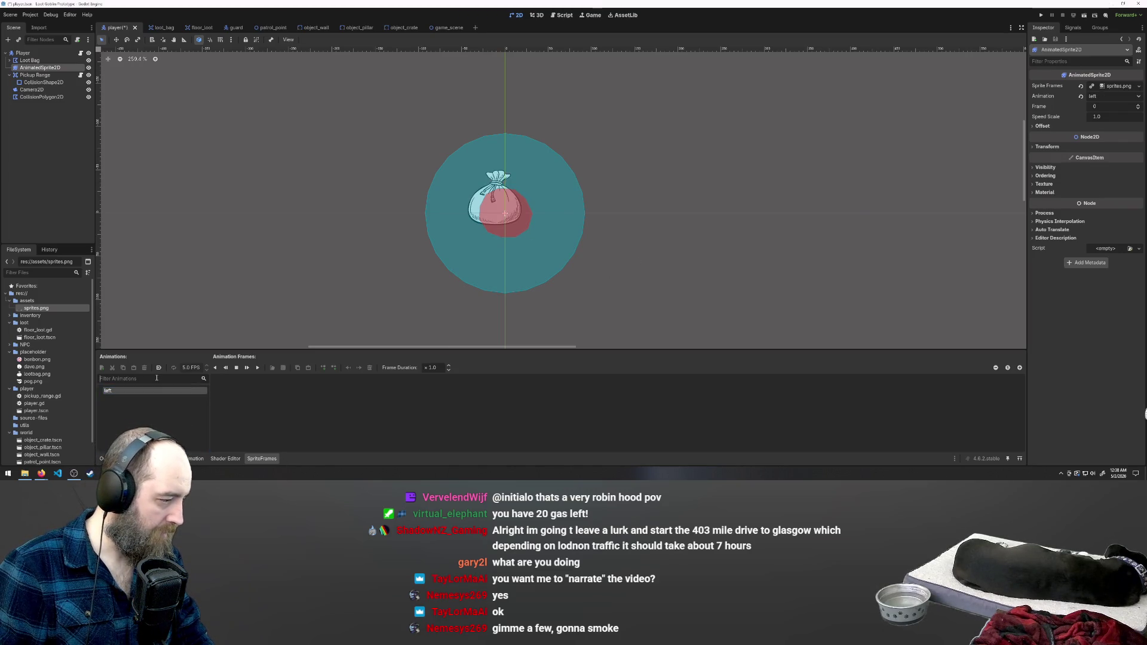
type("right")
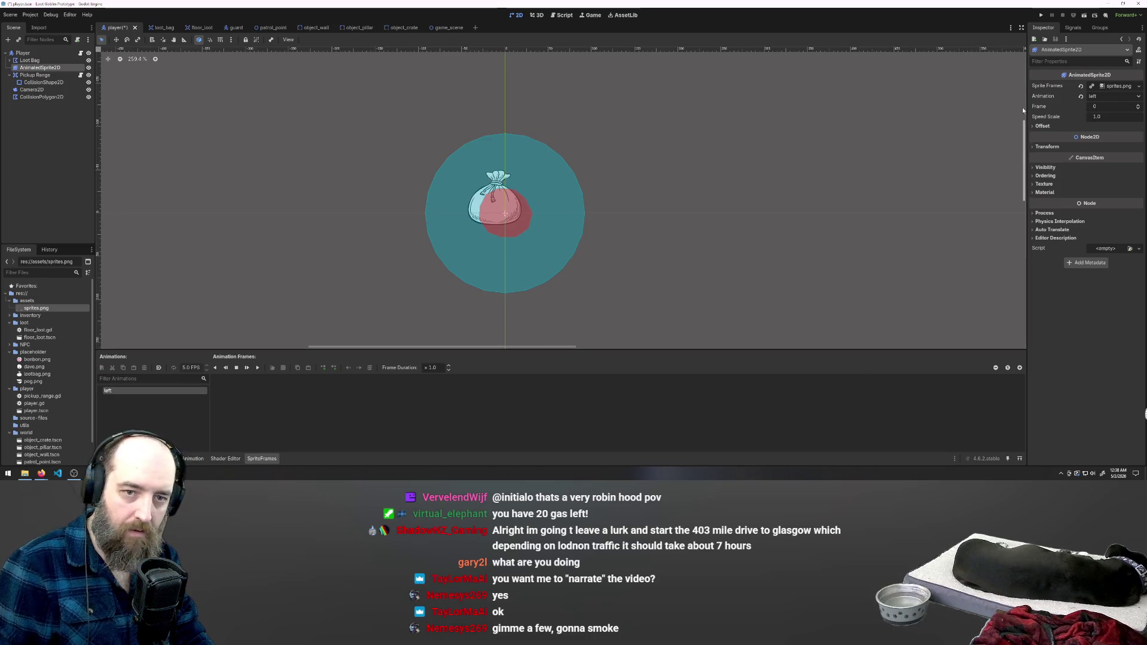
Replace the Sprite Frames resource with a New SpriteFrames containing only 'default'
left_click(1115, 86)
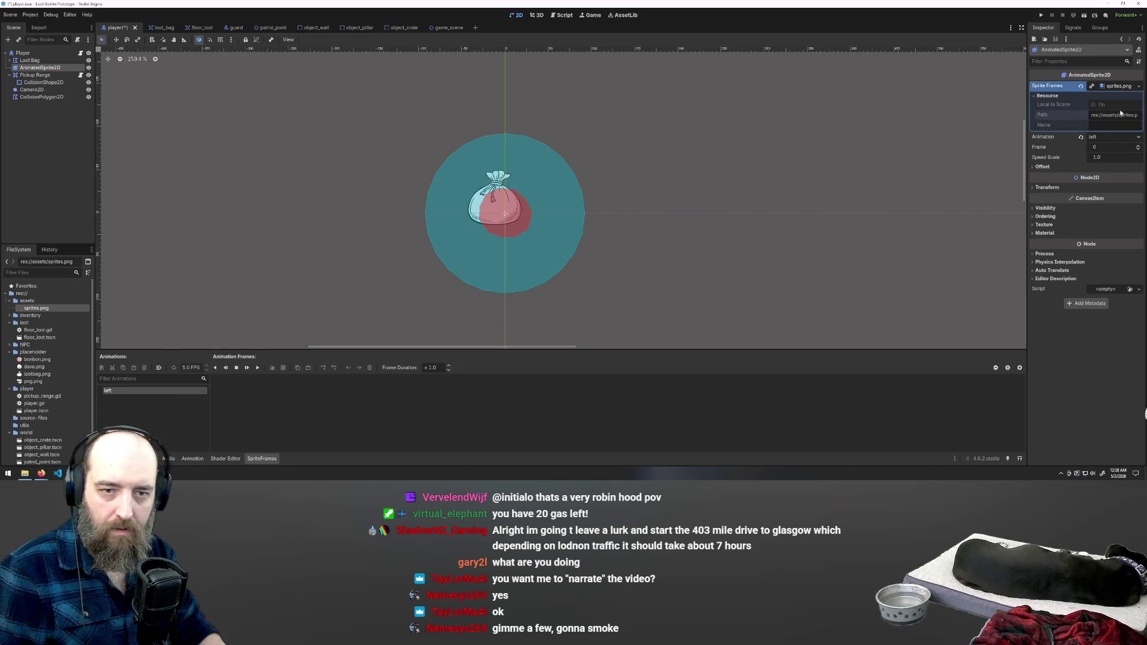
left_click(1139, 86)
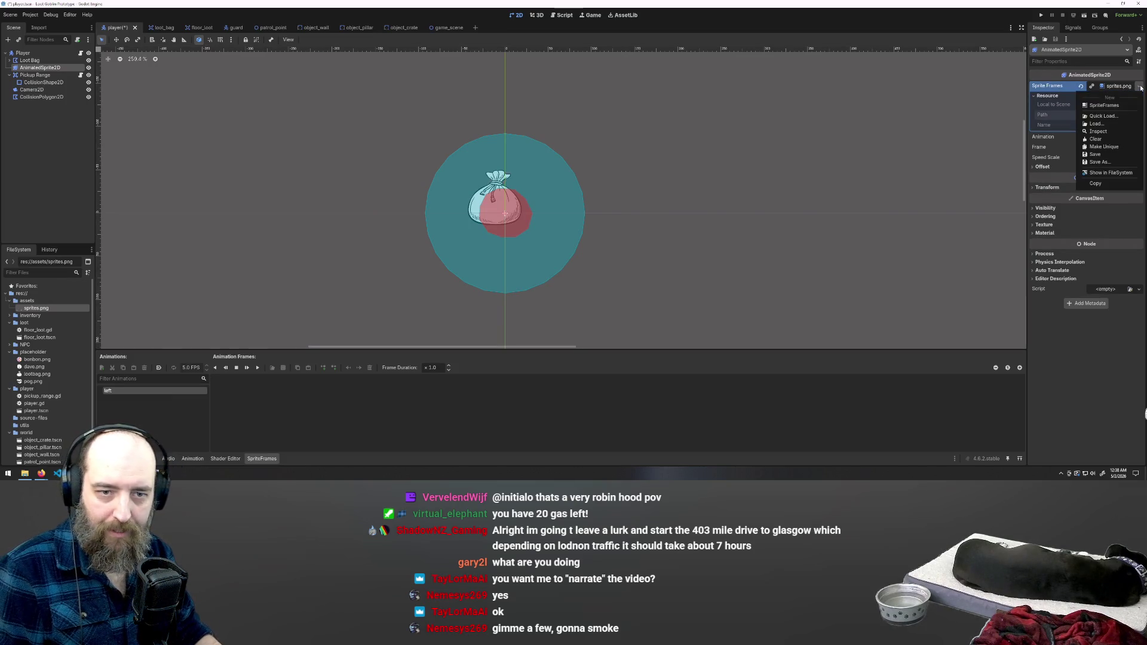
left_click(1115, 106)
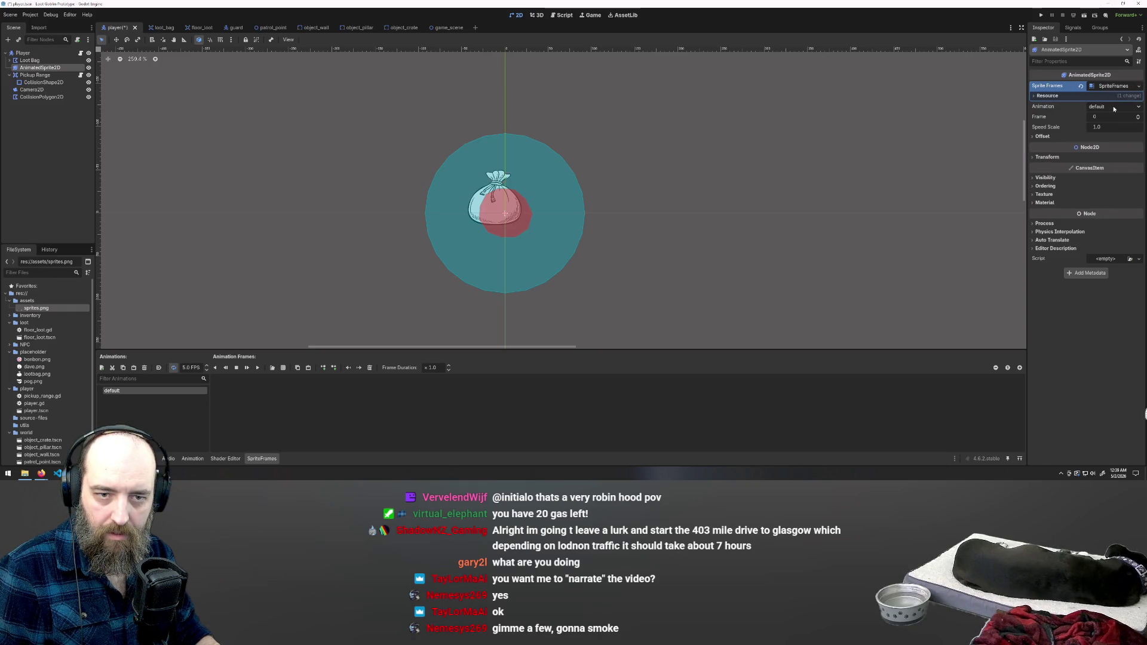
left_click(1139, 87)
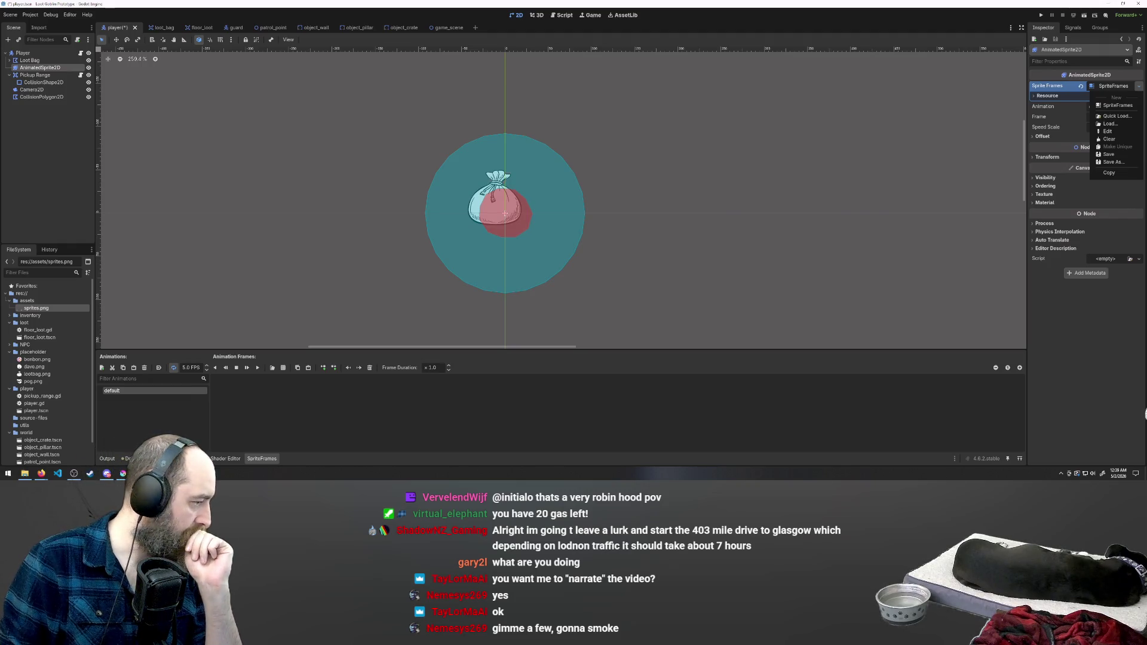
left_click(41, 473)
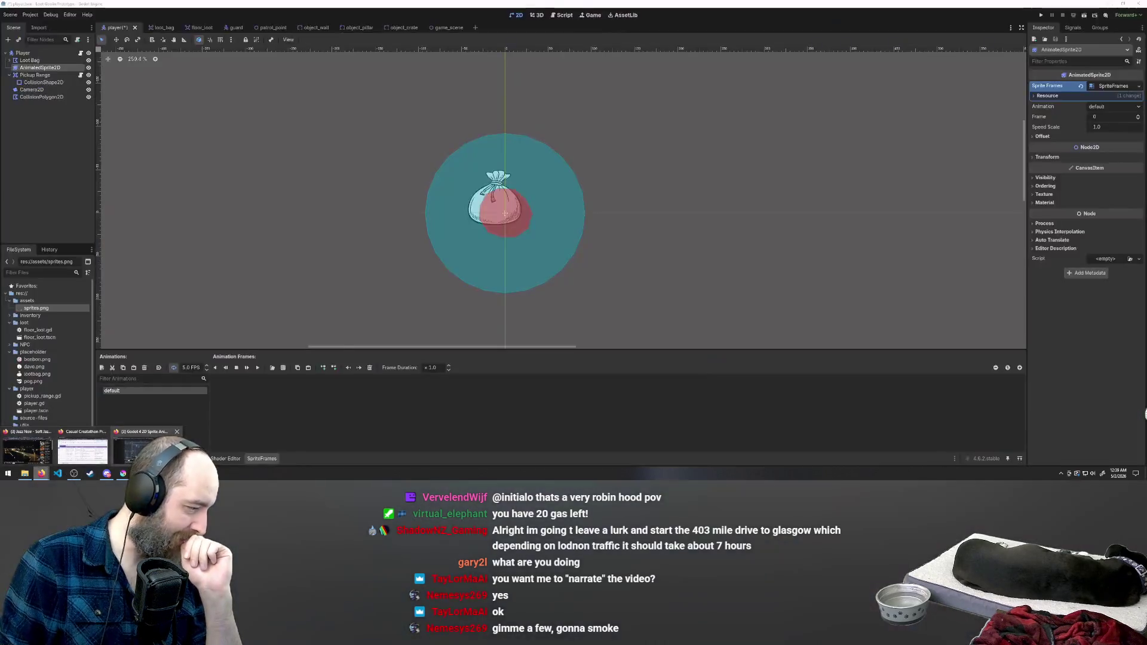
Scrub the tutorial to about 2:09, pause it, and return to Godot
left_click(128, 450)
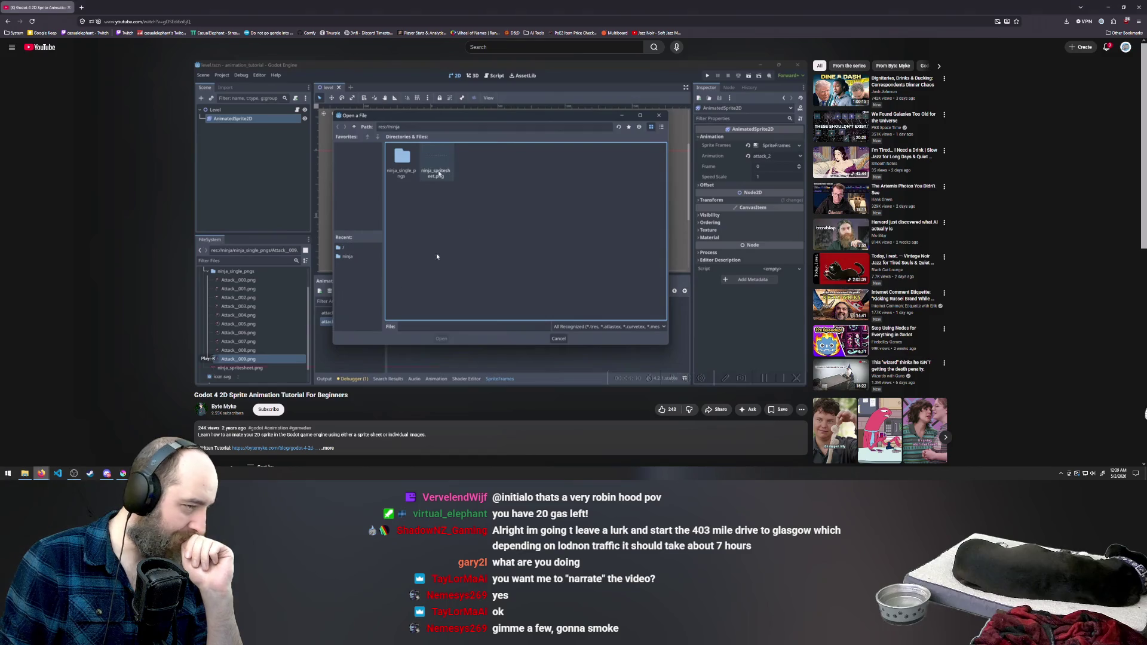
left_click(504, 188)
left_click(558, 367)
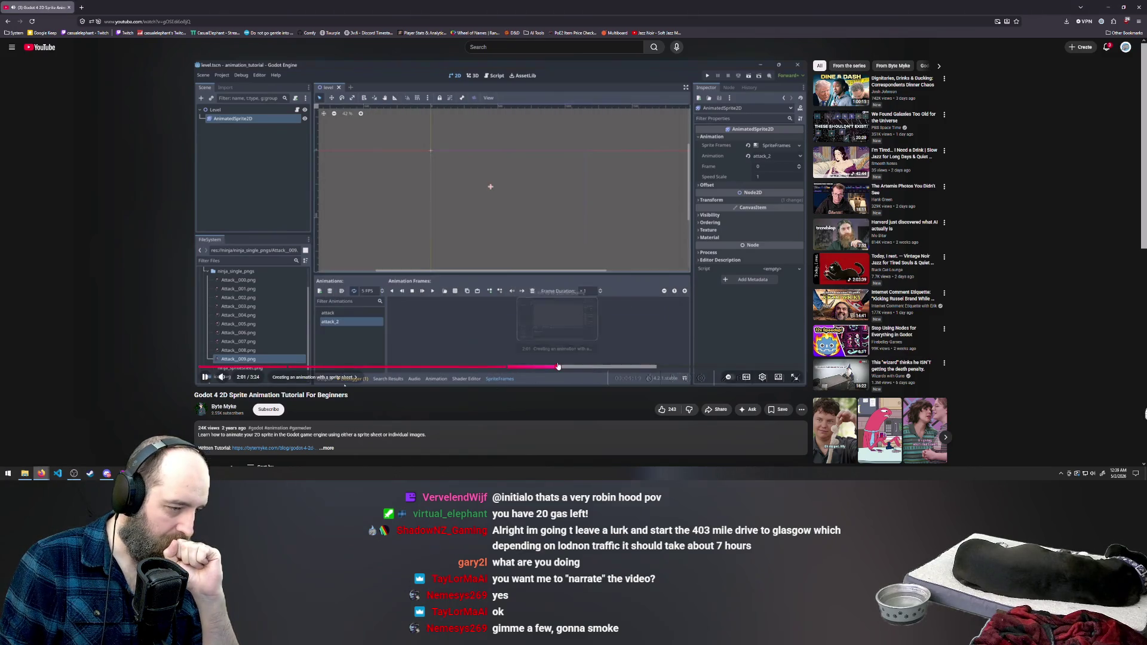
left_click_drag(541, 367, 525, 370)
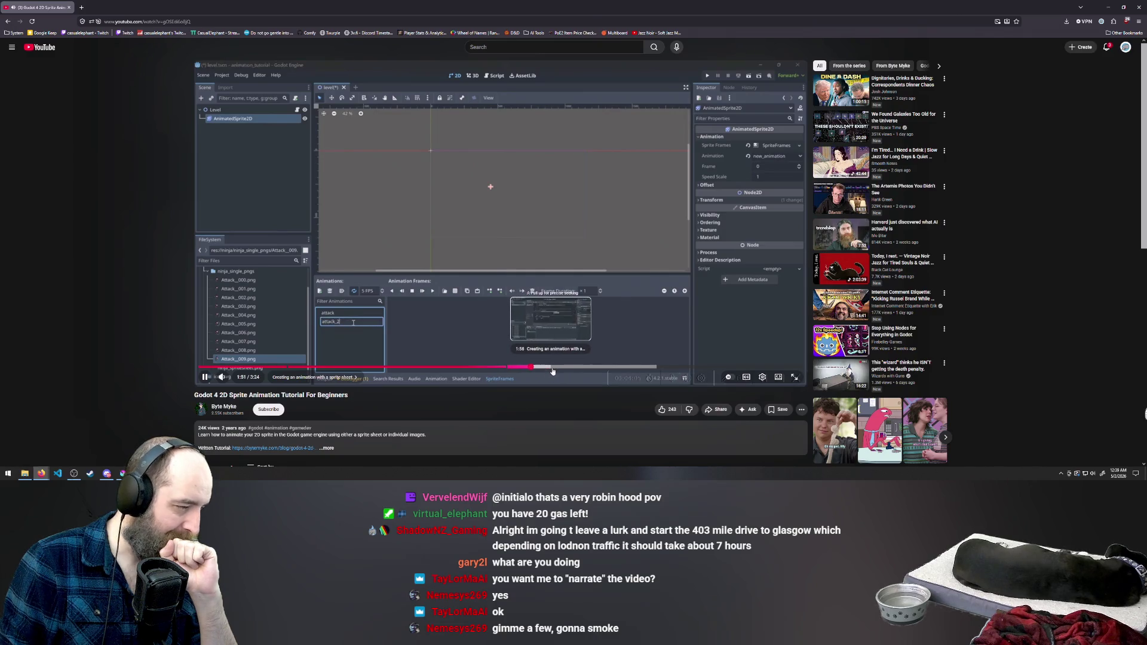
mouse_move(564, 368)
left_mouse_down()
mouse_move(622, 371)
mouse_move(554, 368)
mouse_move(575, 368)
left_mouse_up()
left_click(585, 368)
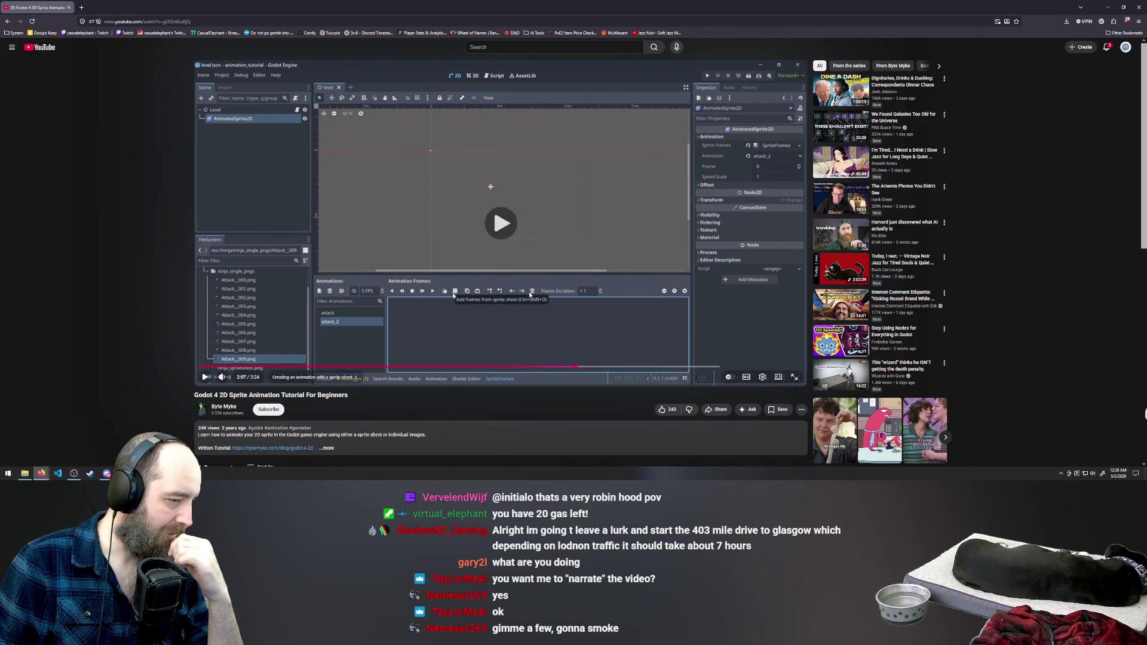
left_click(526, 269)
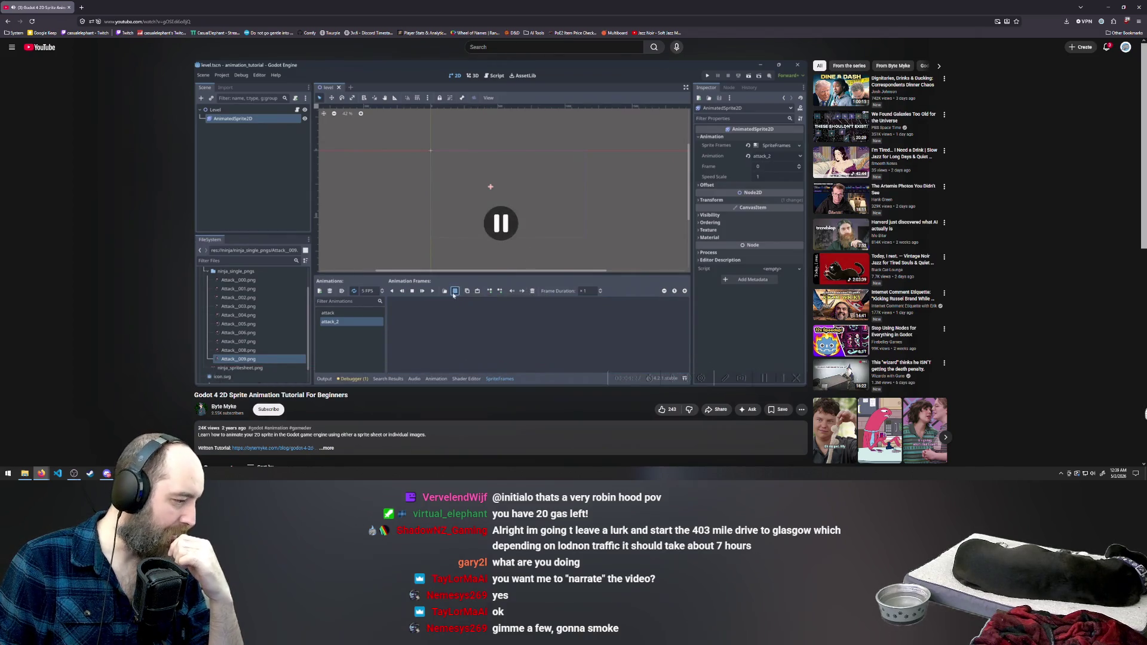
key("alt+Tab")
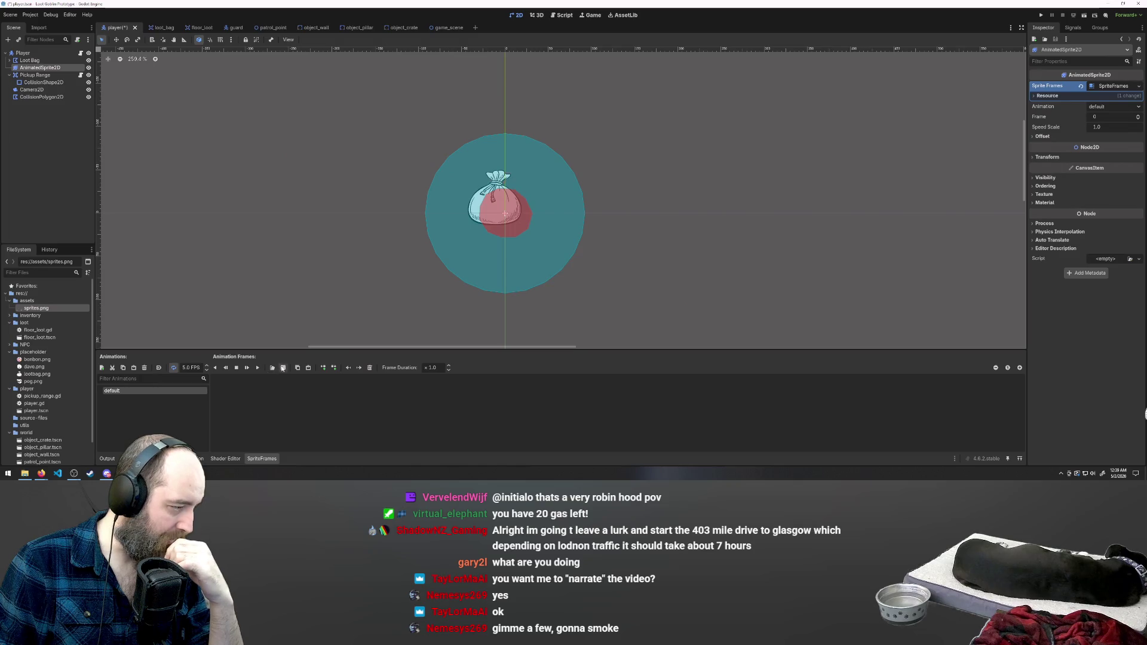
Rename the default animation to 'left'
double_click(178, 391)
type("ft")
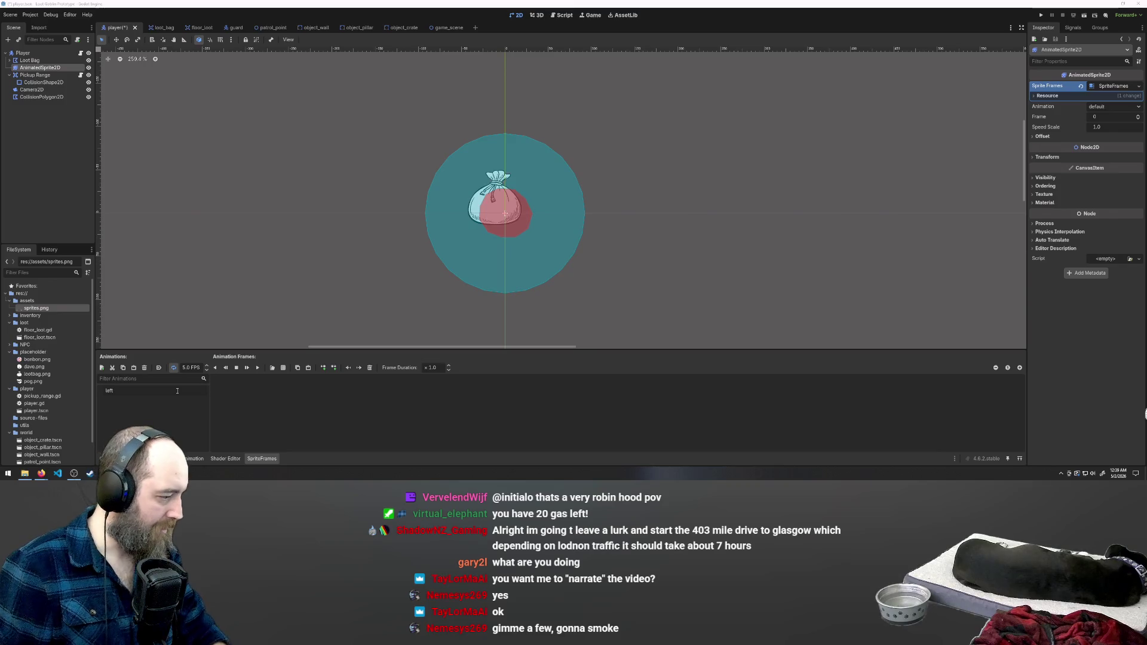
key("Return")
Add a second animation named lowercase 'right', then choose Add frames from sprite sheet
left_click(102, 368)
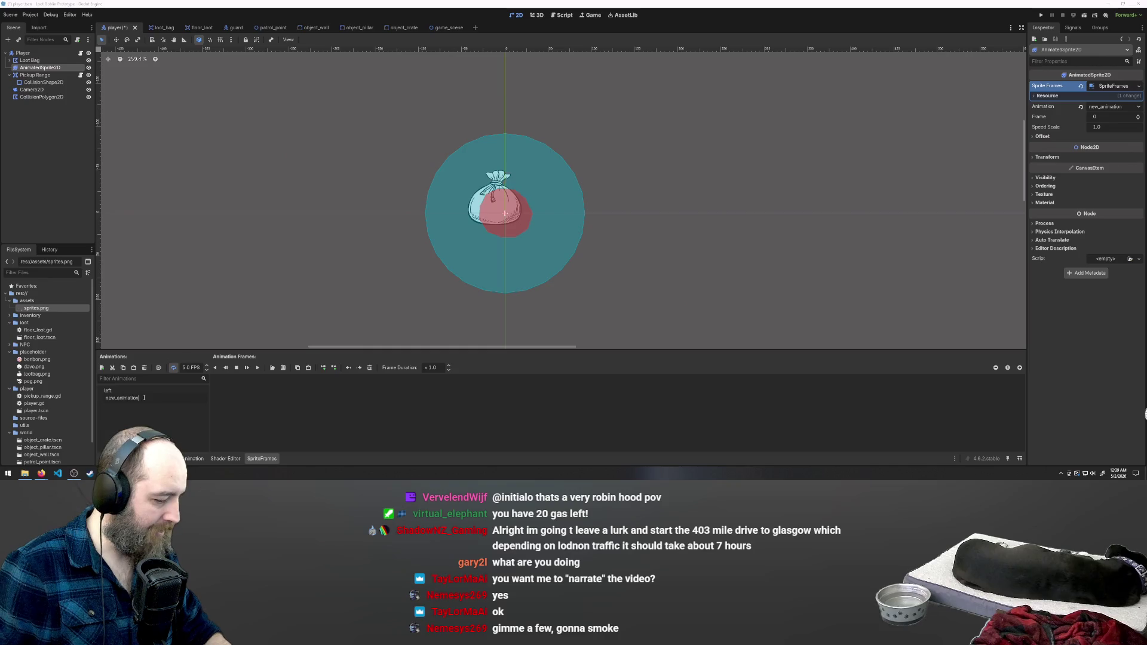
key("ctrl+a")
type("Rig")
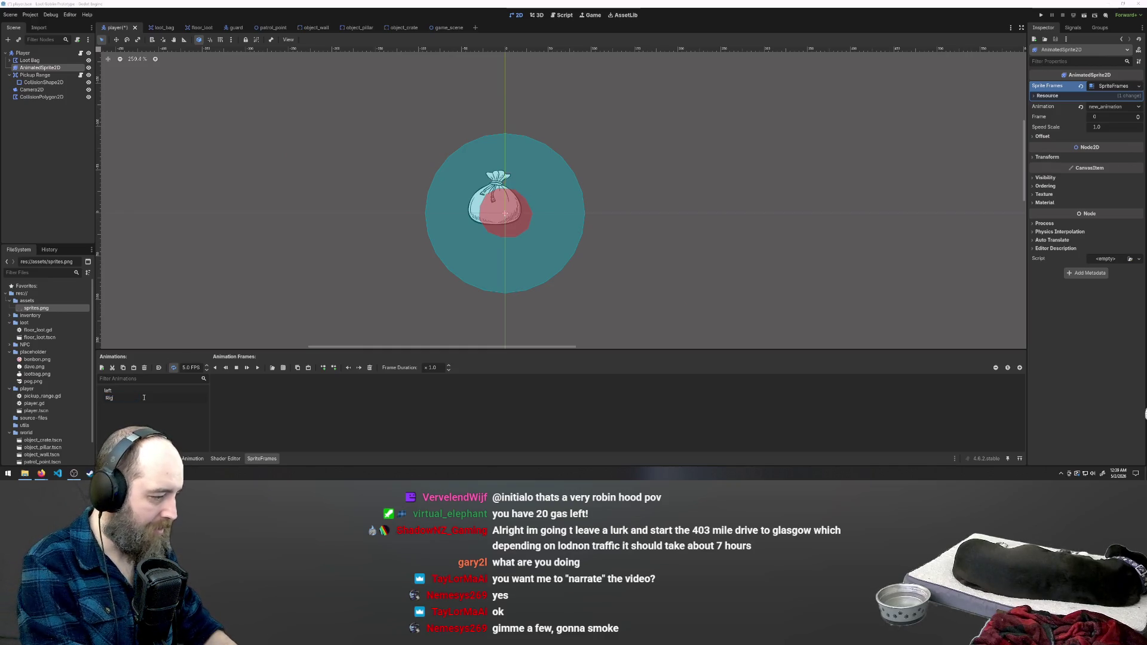
type("ht")
key("Return")
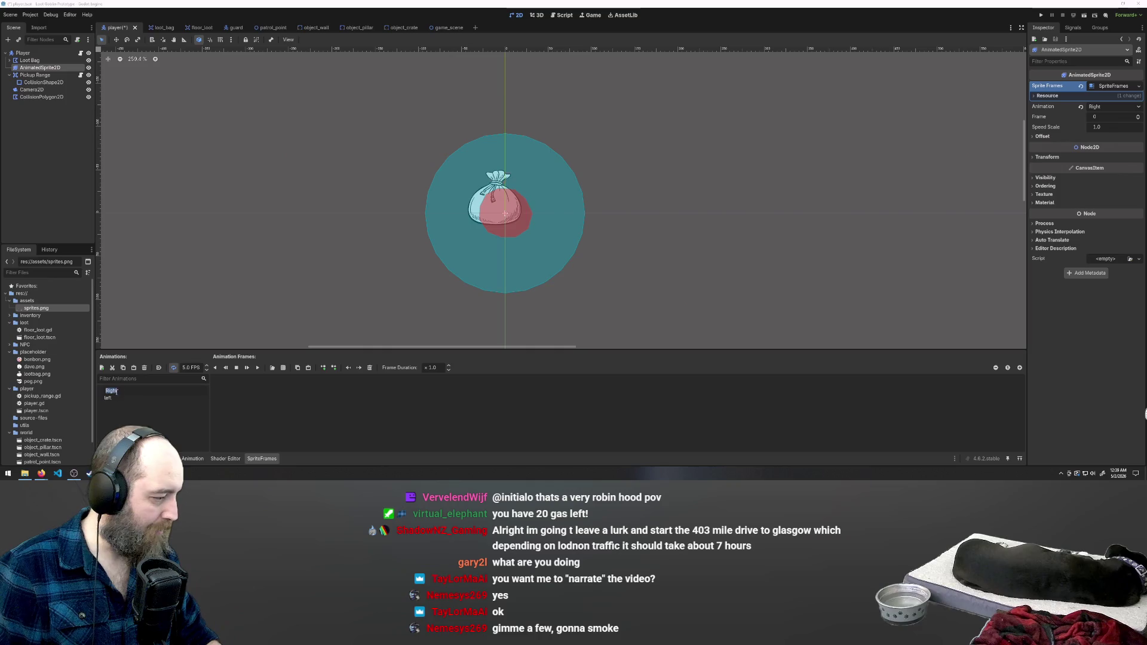
type("r")
key("Return")
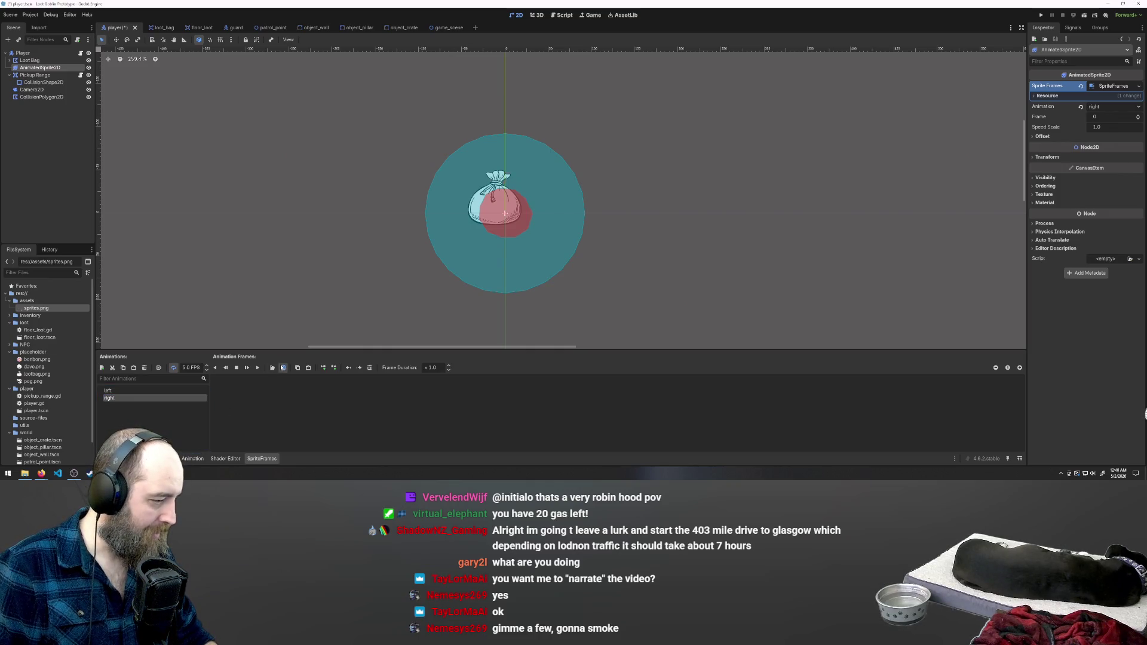
left_click(284, 368)
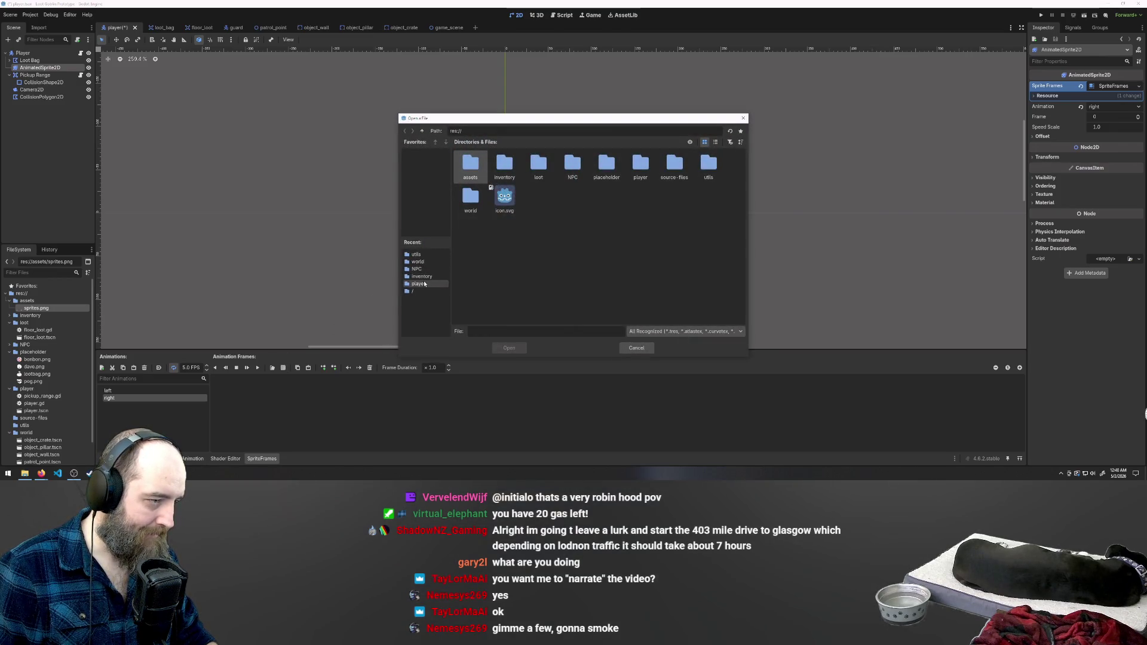
Try loading res://assets/sprites.png as the sprite sheet and dismiss the 'Unable to load images' warning
double_click(478, 169)
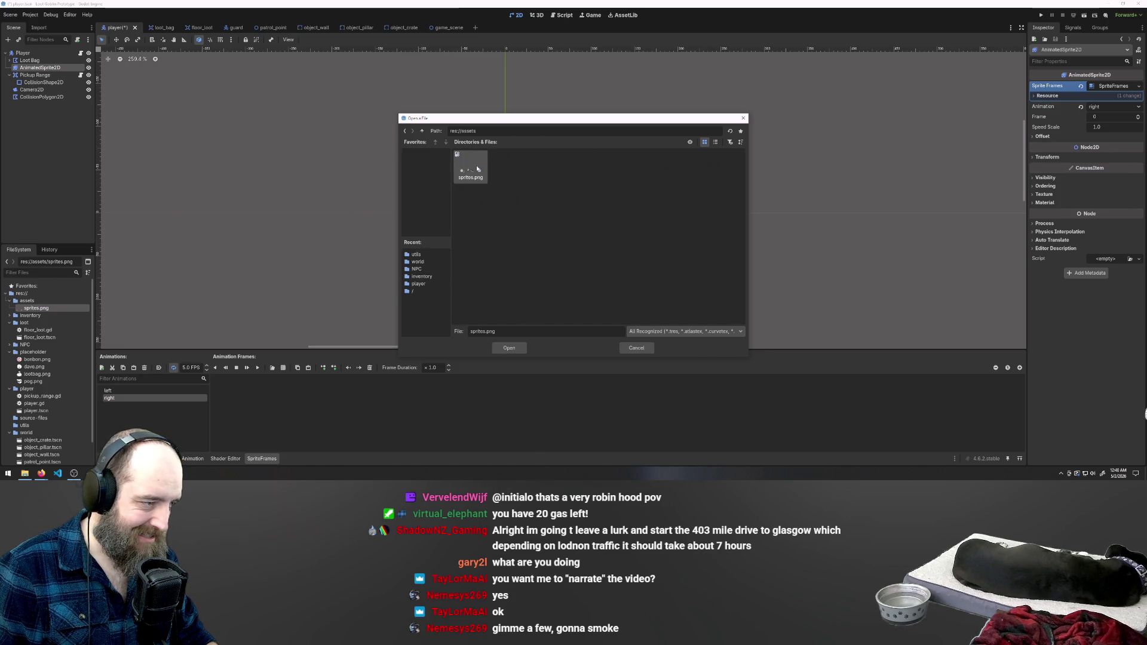
double_click(478, 169)
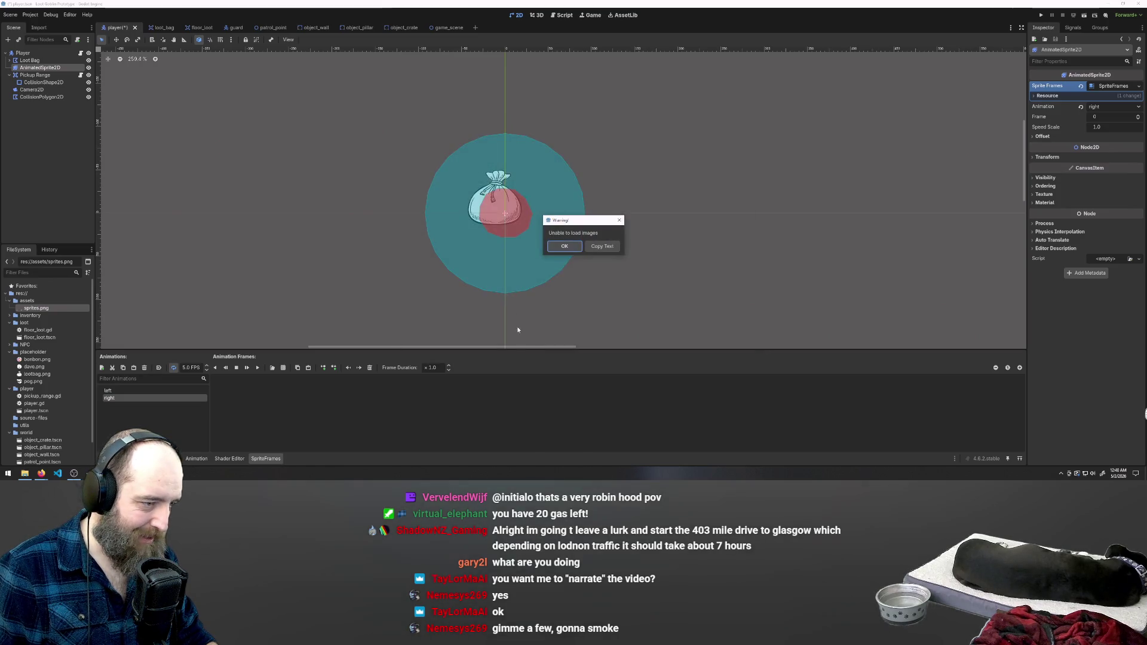
left_click(569, 248)
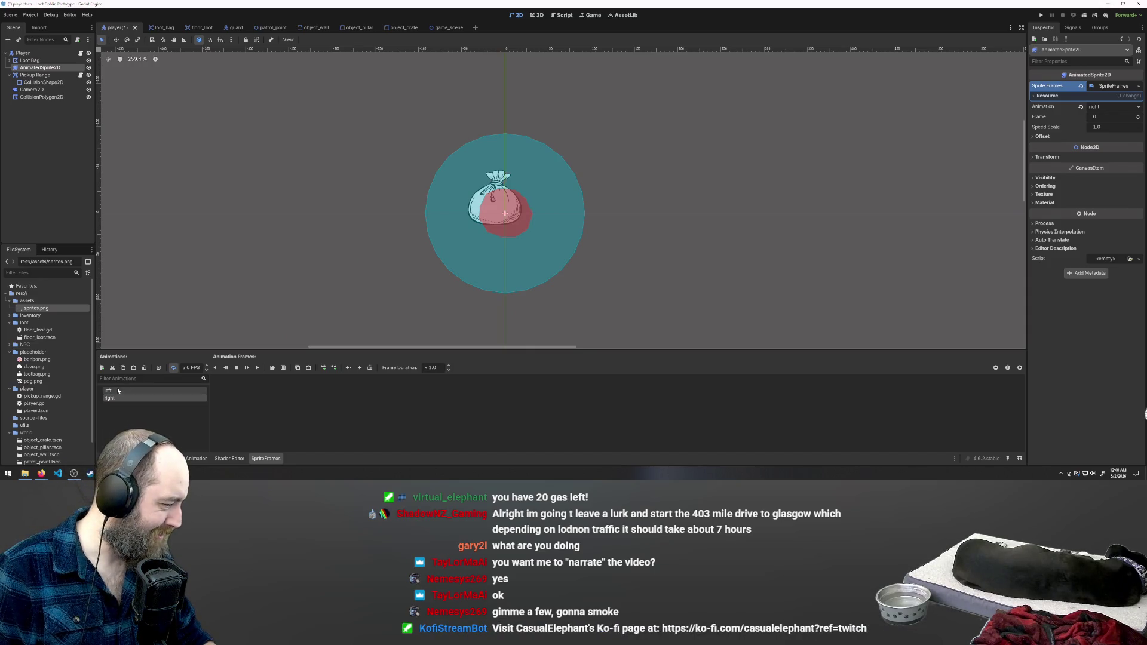
Check the Output log for the load error, then return to the YouTube tutorial
left_click(113, 458)
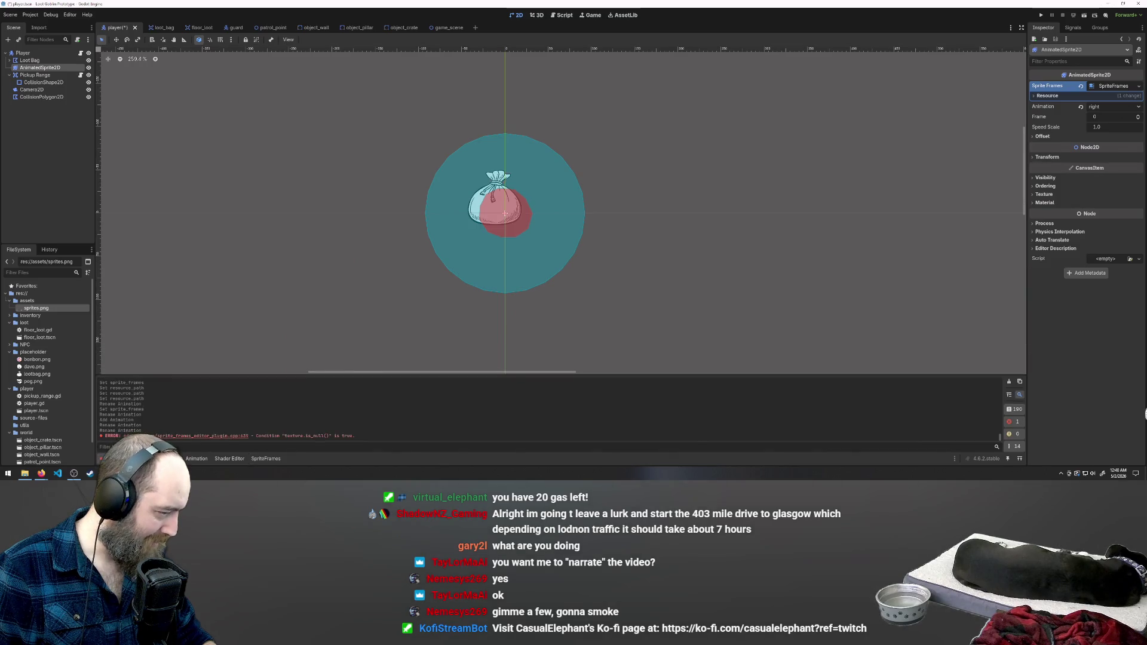
left_click(114, 459)
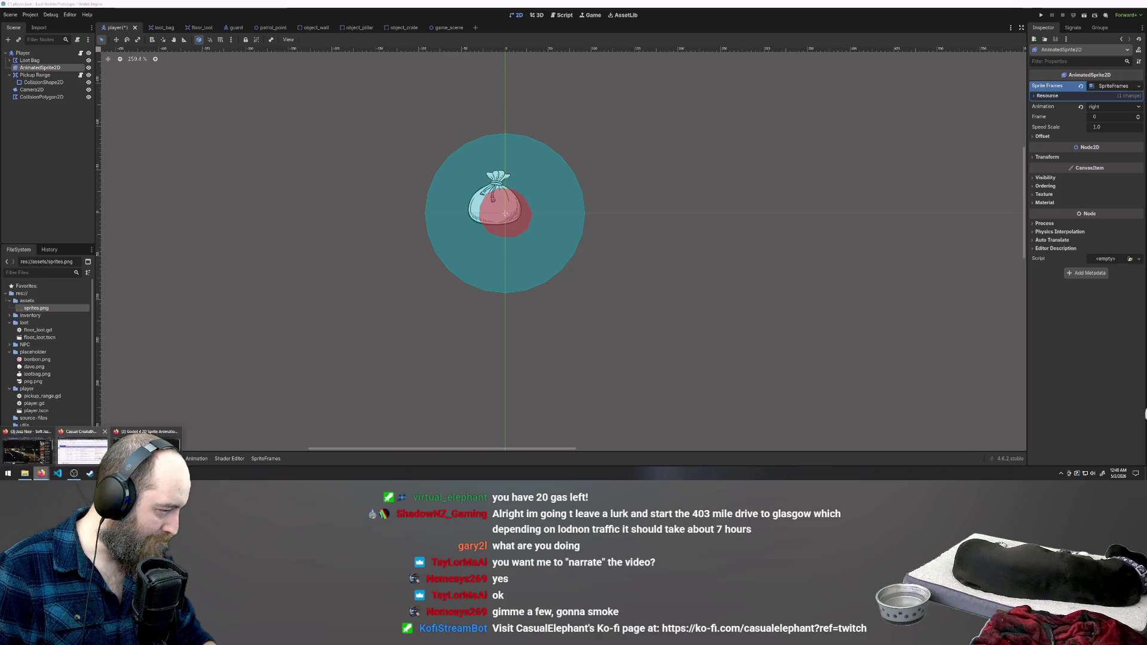
left_click(40, 474)
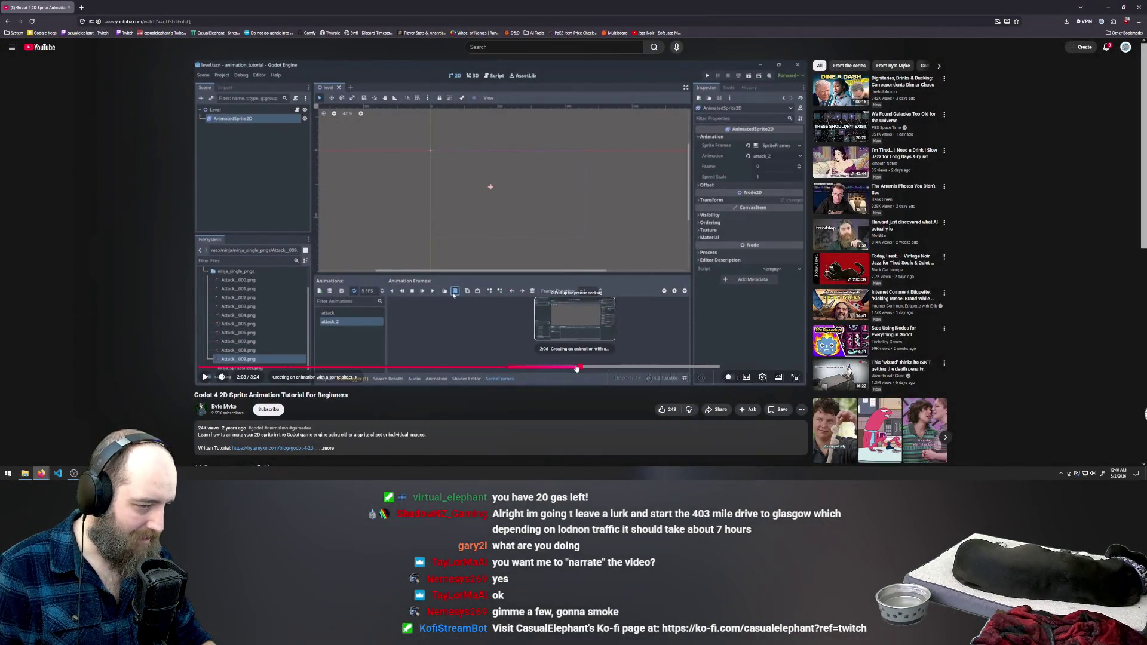
Replay the tutorial from about 2:05, pause near 2:11, and return to Godot
left_click(569, 369)
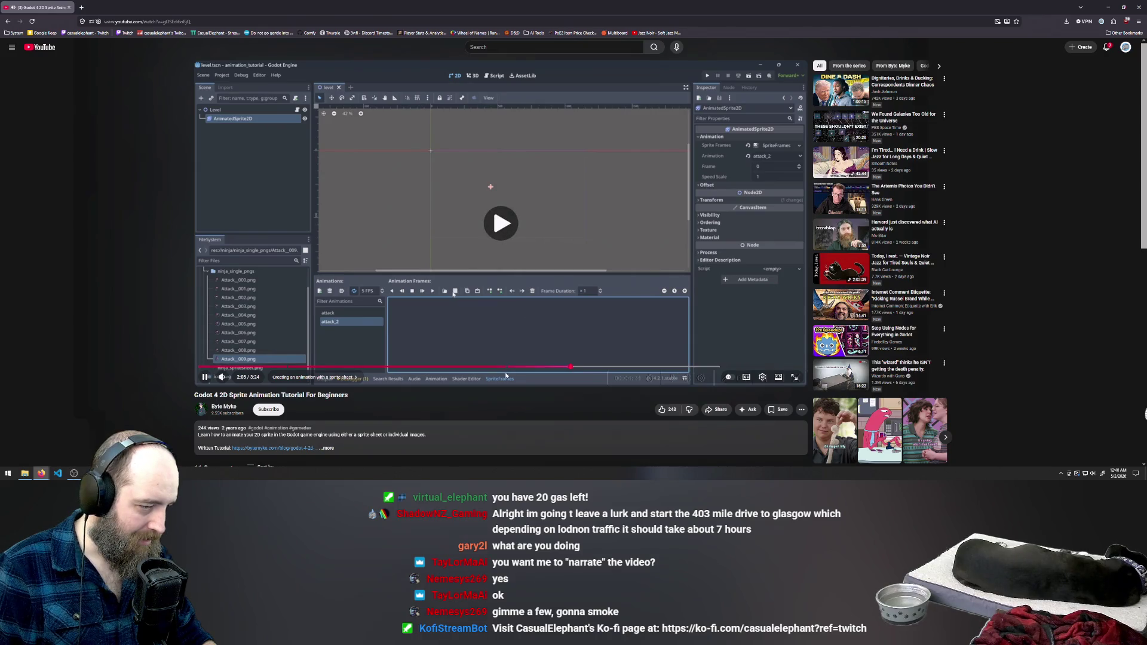
left_click(521, 161)
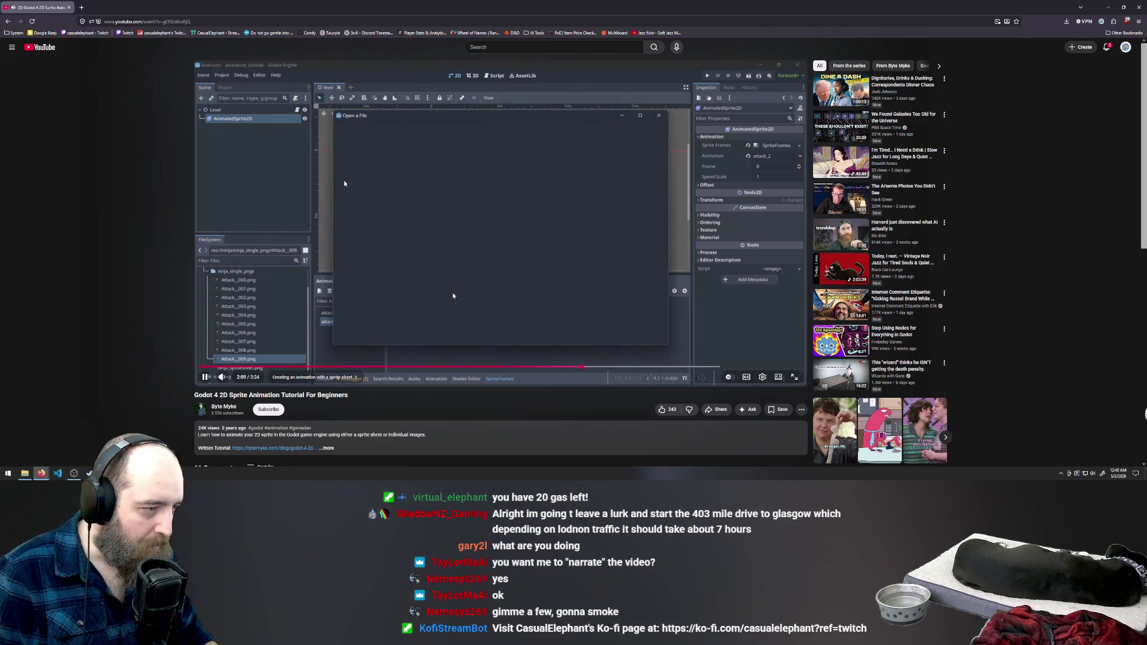
left_click(483, 219)
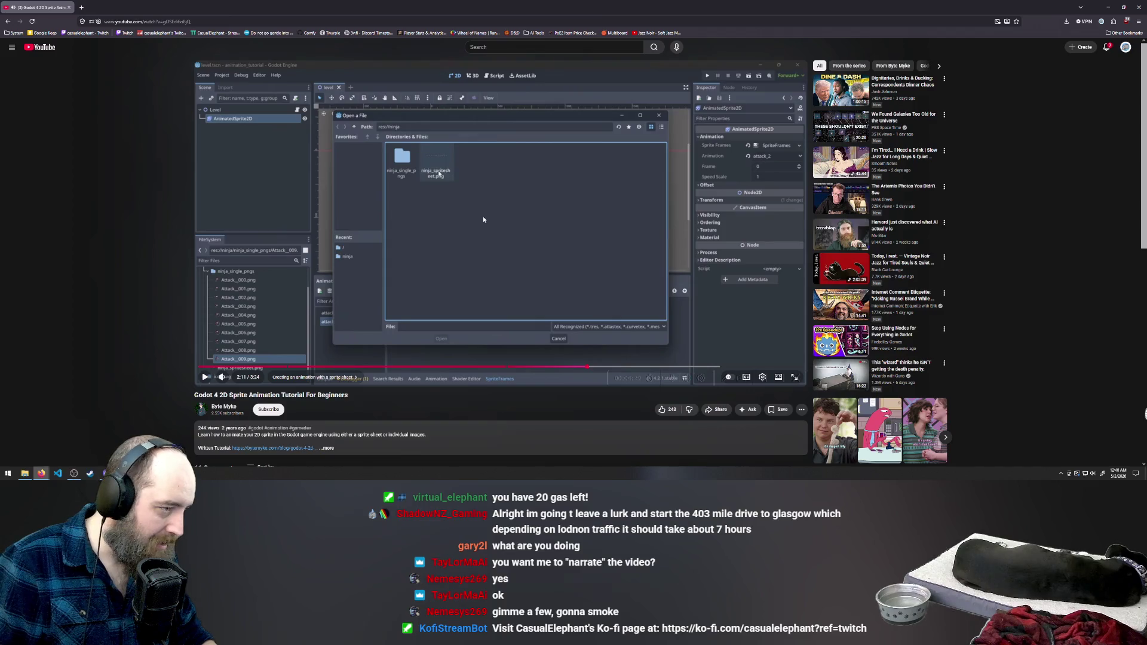
key("alt+Tab")
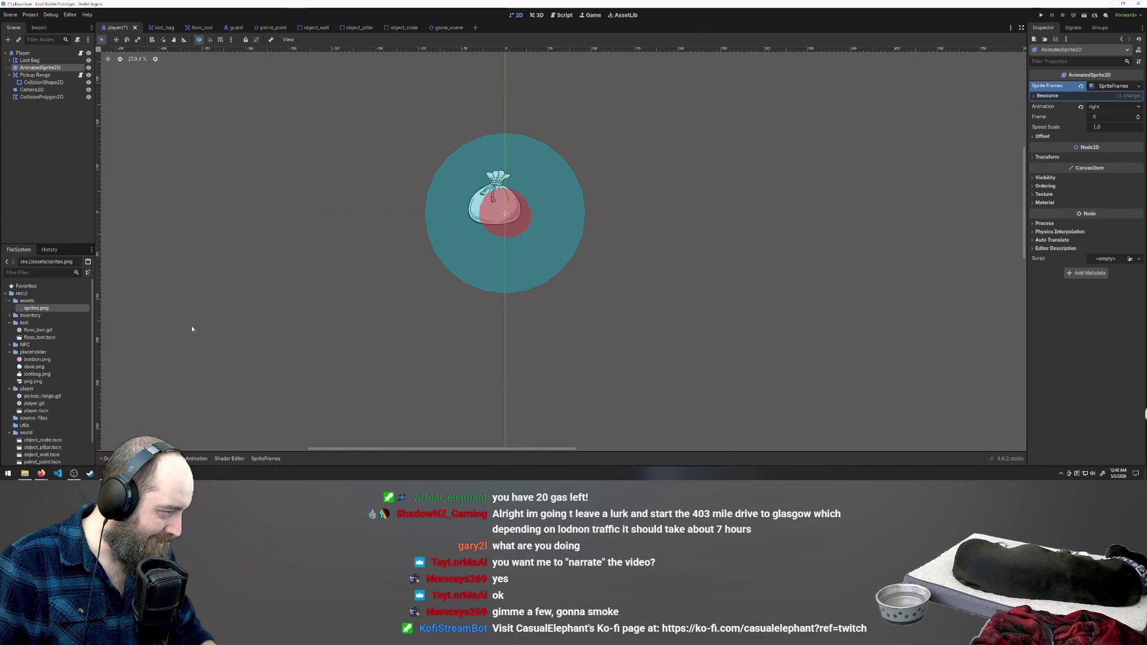
left_click(191, 325)
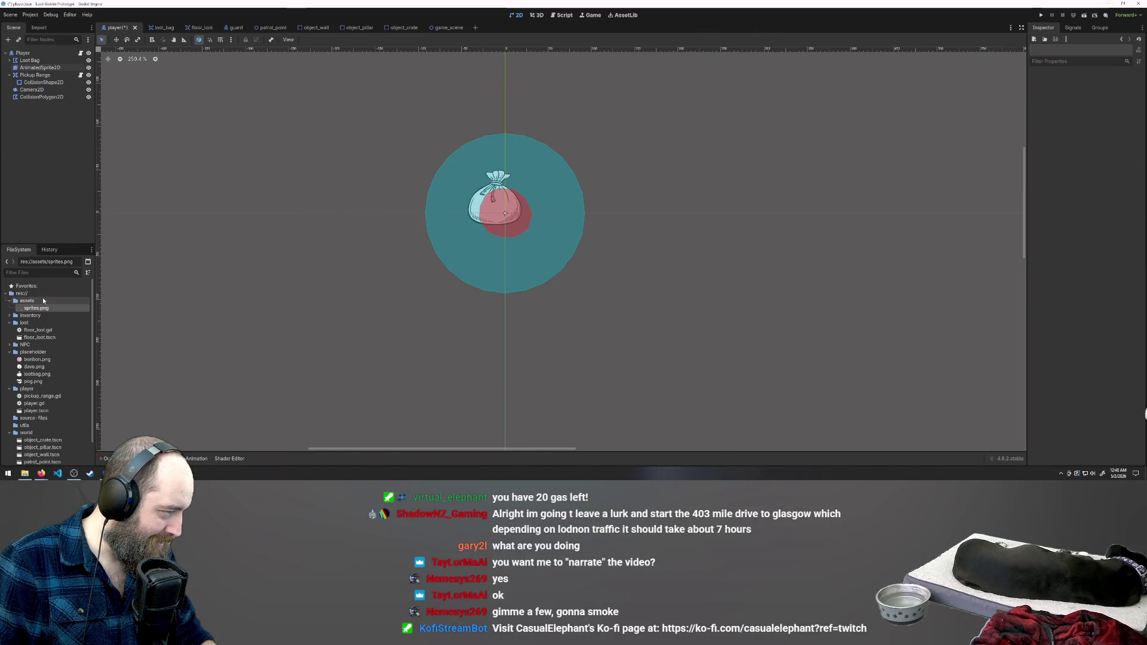
Retry adding frames from sprites.png with the *.png filter and dismiss the unable-to-load warning
left_click(43, 69)
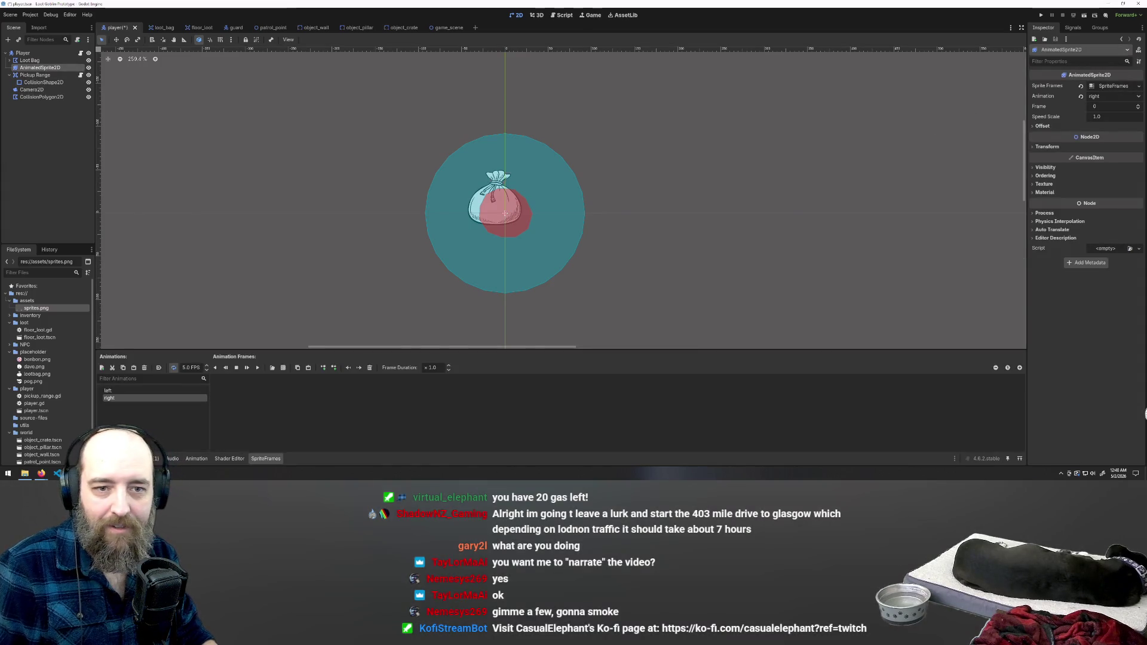
left_click(283, 368)
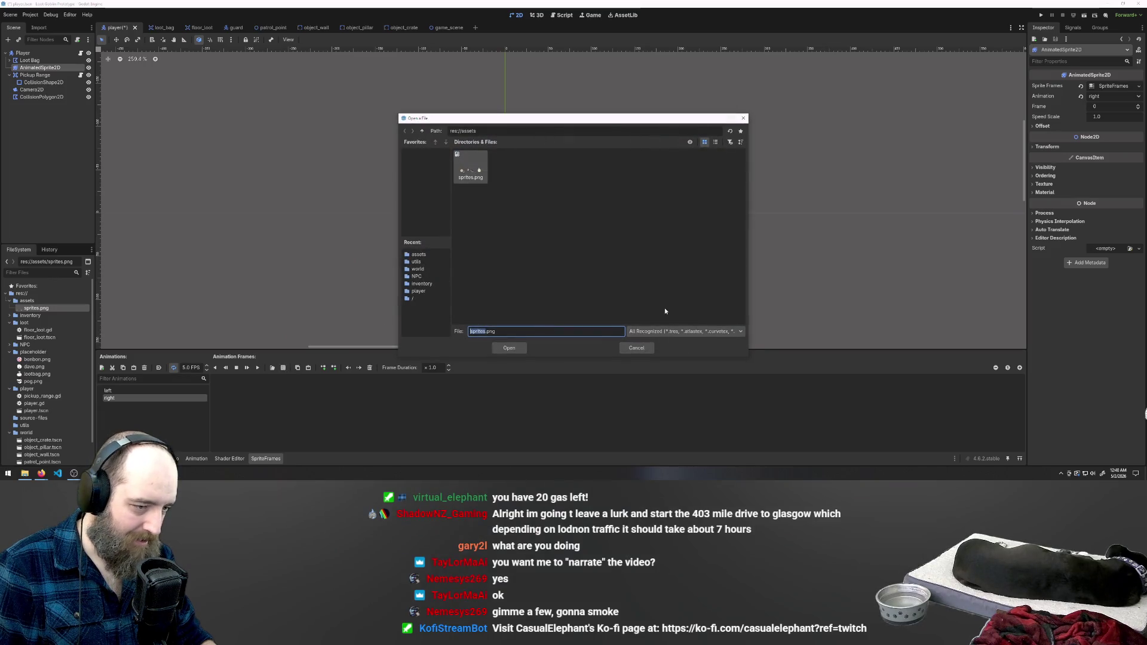
left_click(711, 333)
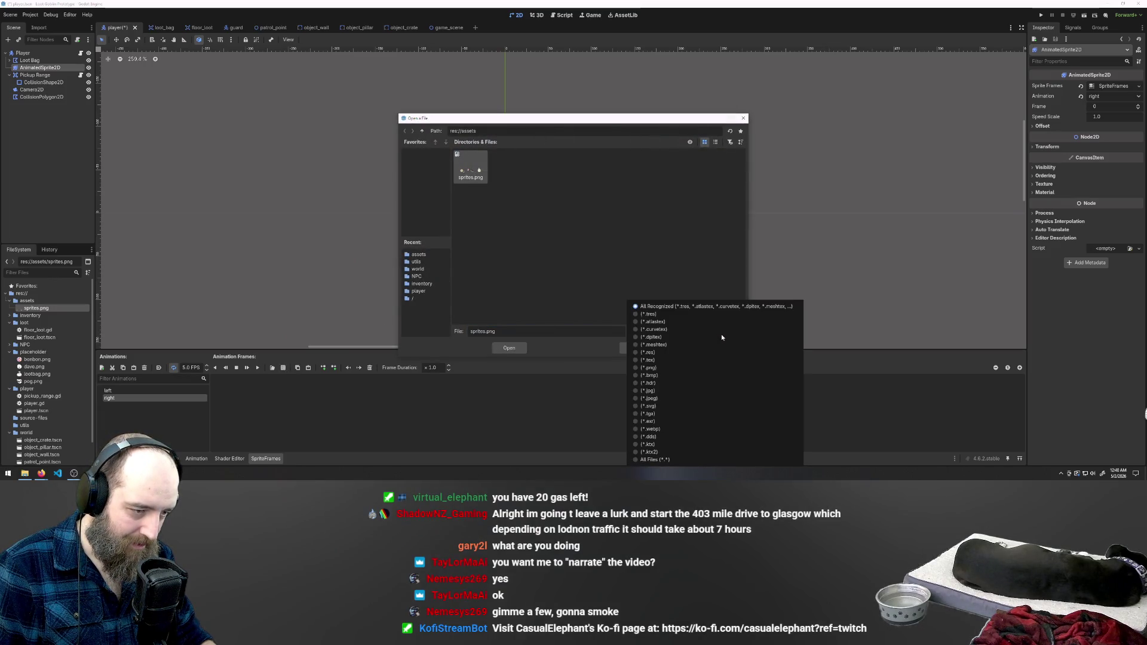
left_click(650, 369)
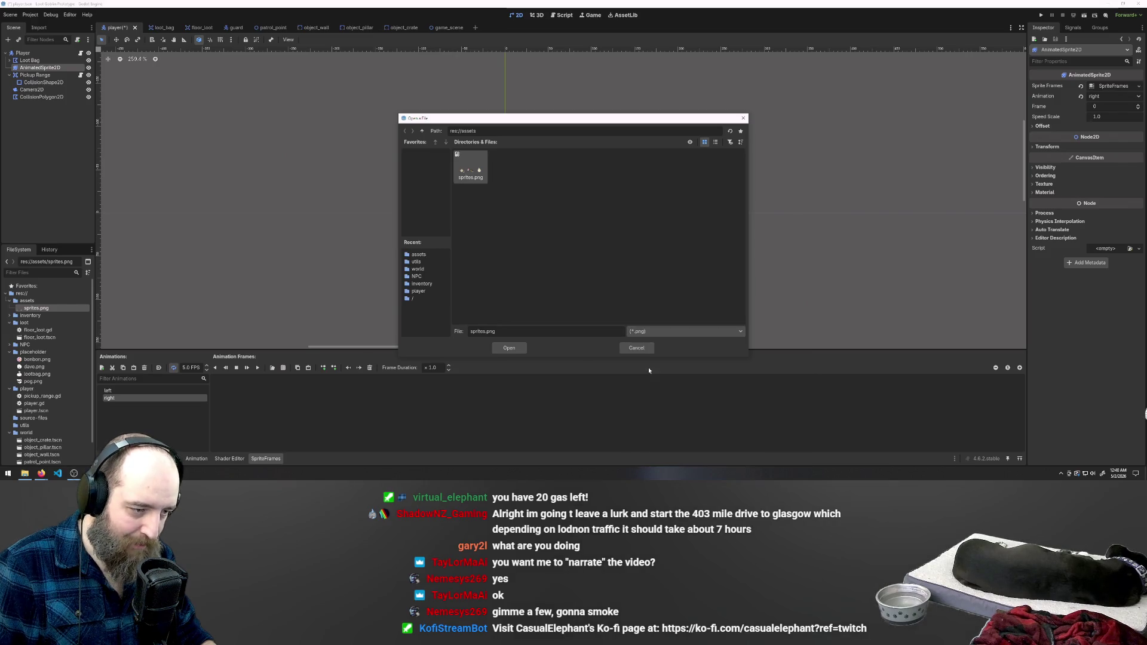
left_click(507, 348)
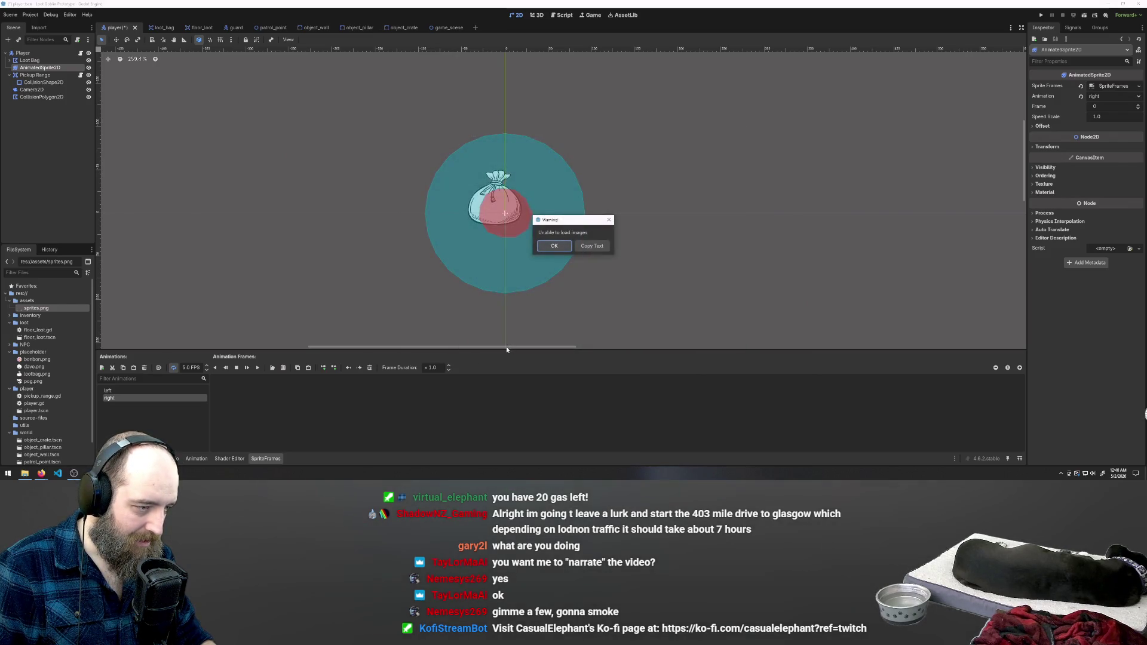
left_click(554, 246)
mouse_move(42, 474)
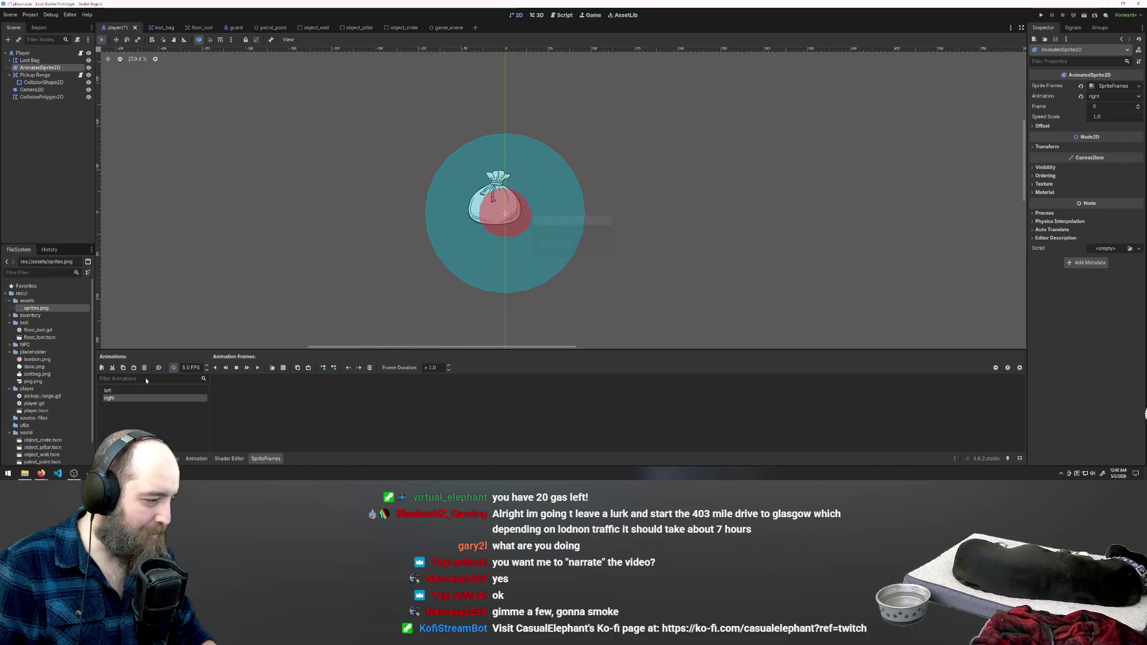
mouse_move(146, 446)
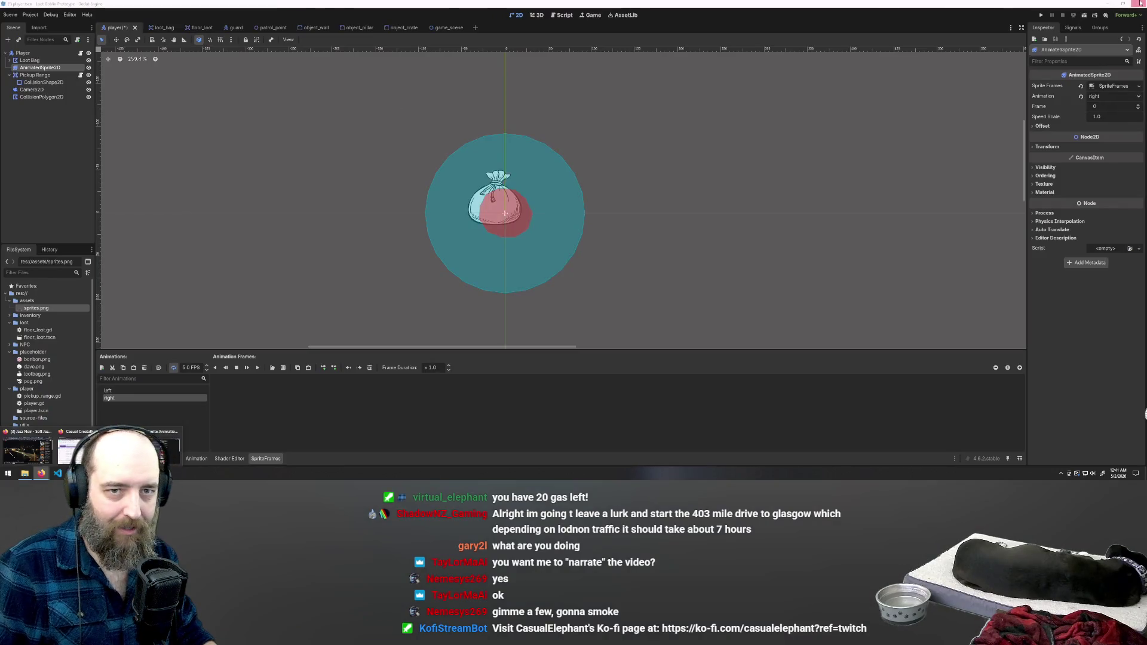
Save the player scene, close Godot, then relaunch it and reopen Loot Goblin Prototype
left_click(1141, 3)
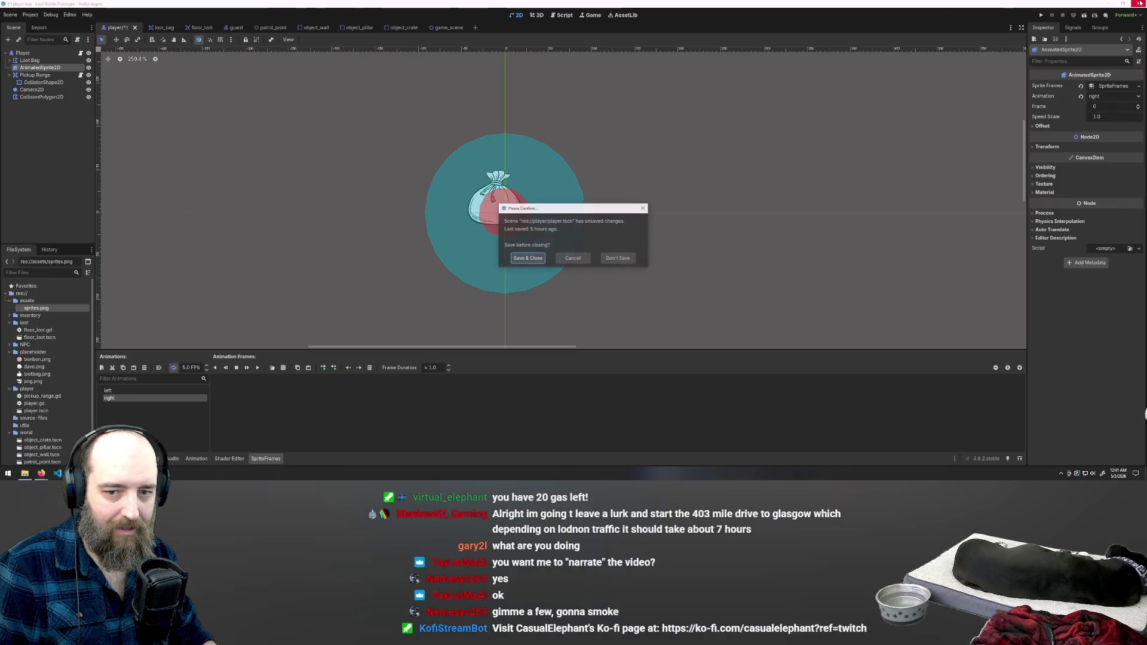
left_click(527, 259)
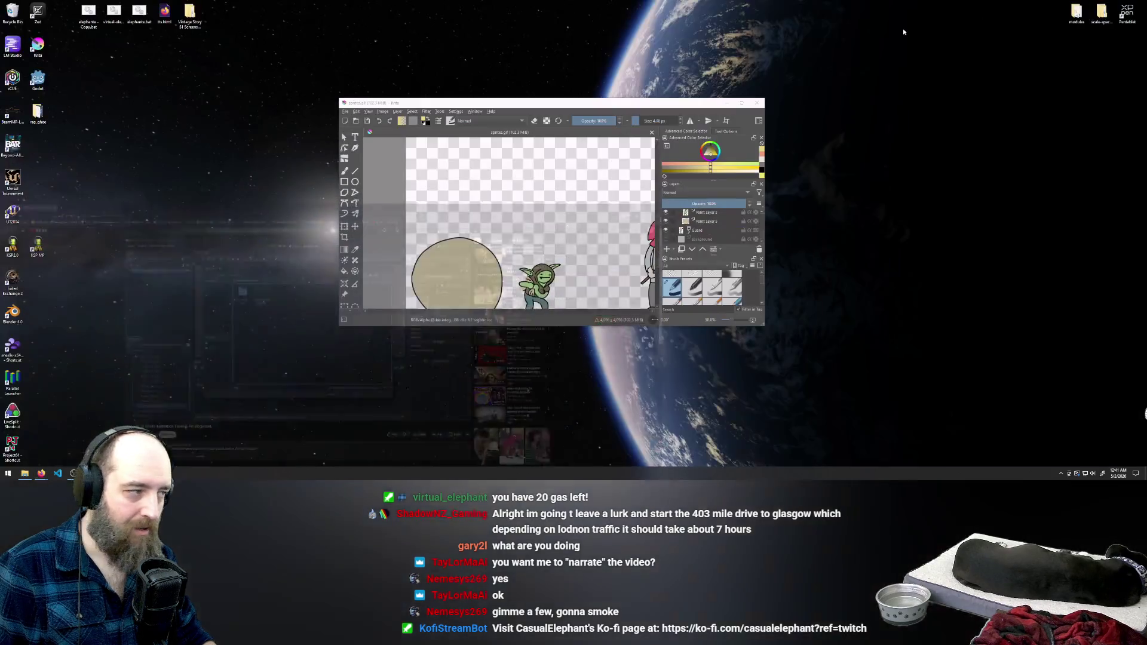
left_click(42, 474)
double_click(38, 80)
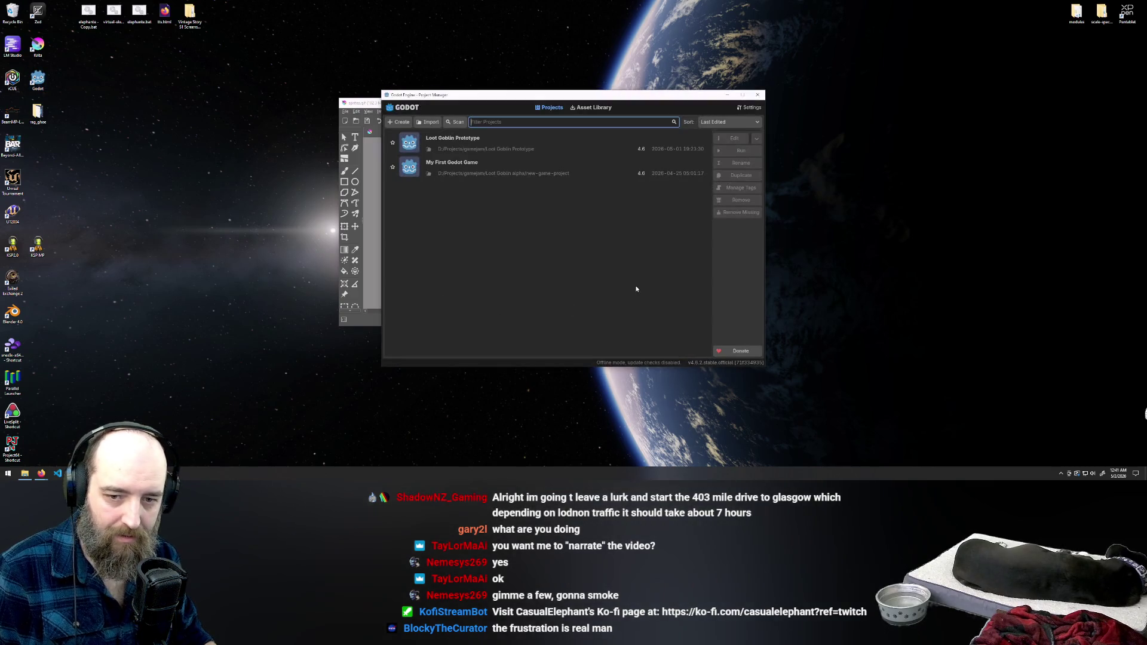
double_click(513, 139)
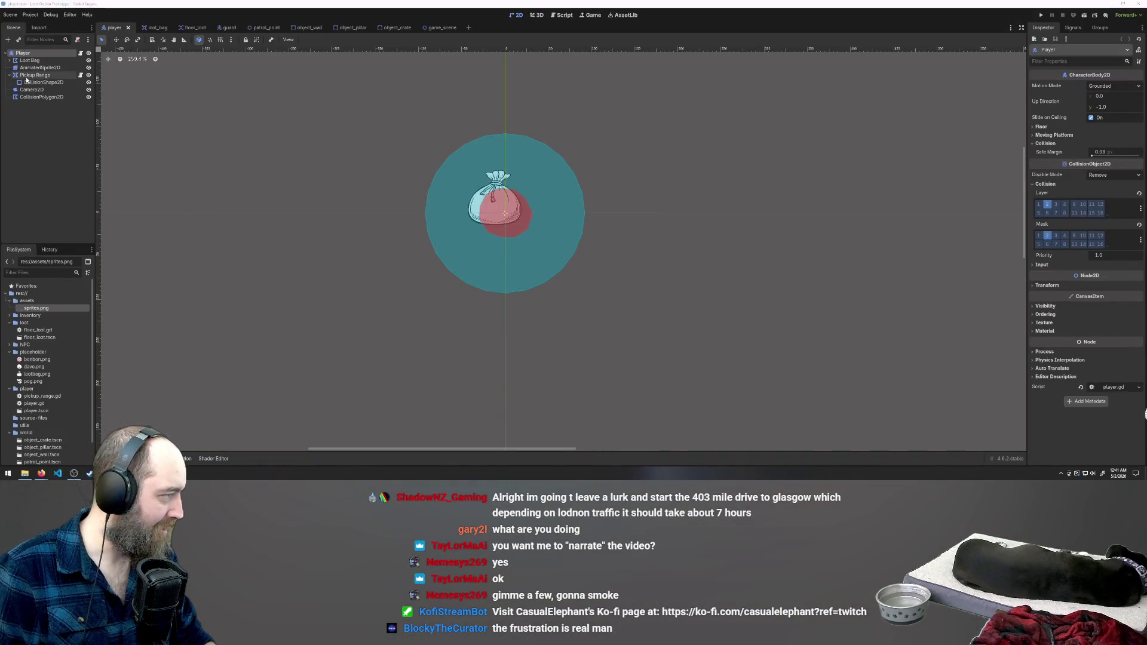
Select AnimatedSprite2D and load assets/sprites.png as a sprite sheet for its frames
left_click(39, 67)
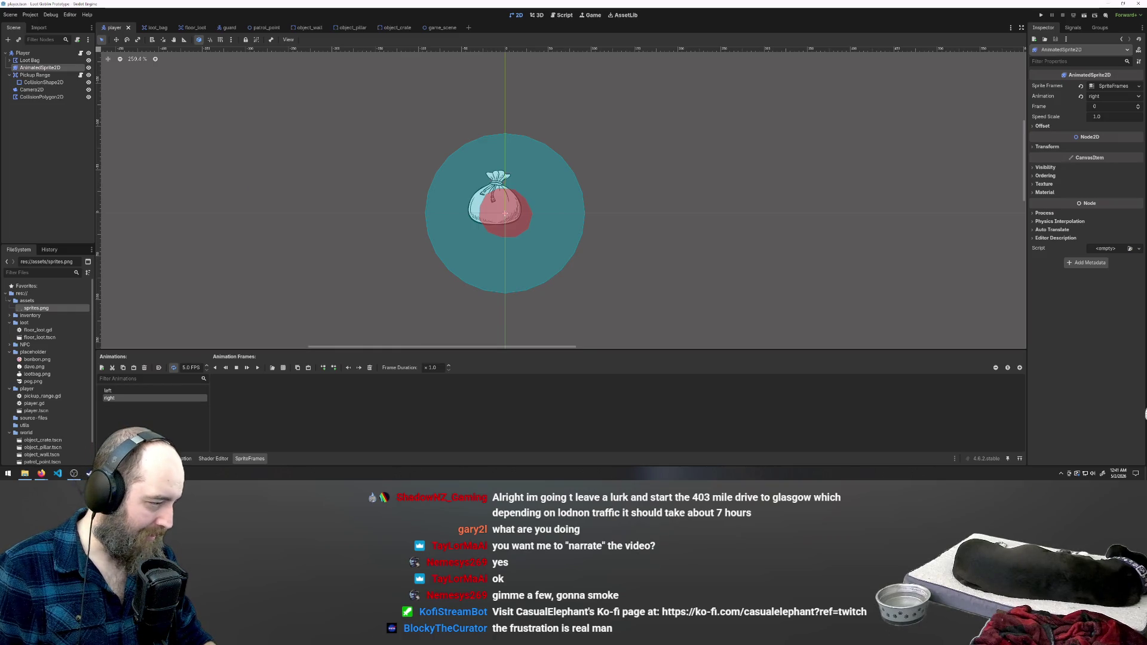
left_click(284, 368)
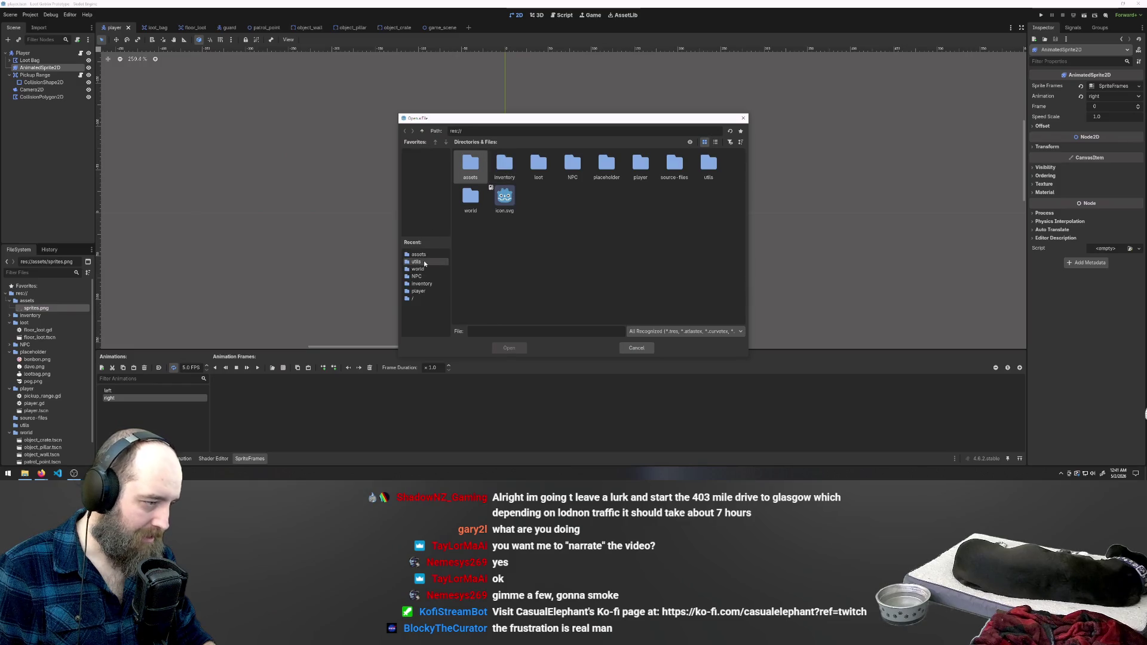
left_click(426, 255)
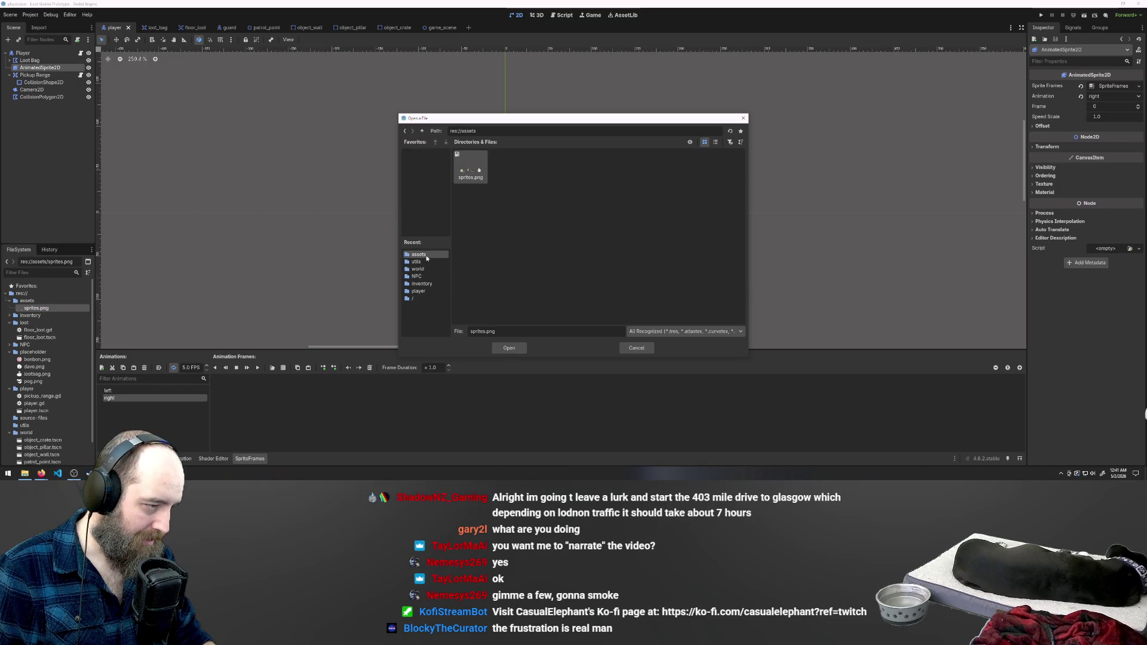
double_click(466, 172)
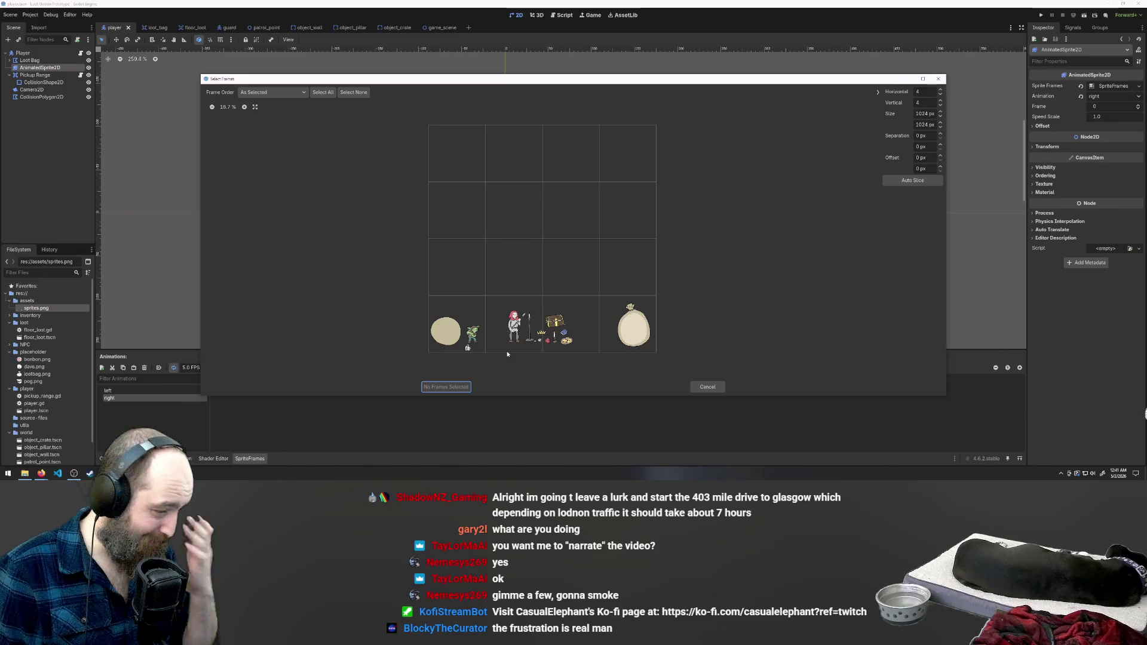
mouse_move(478, 287)
left_mouse_down()
mouse_move(514, 325)
mouse_move(472, 282)
left_mouse_up()
left_click(514, 267)
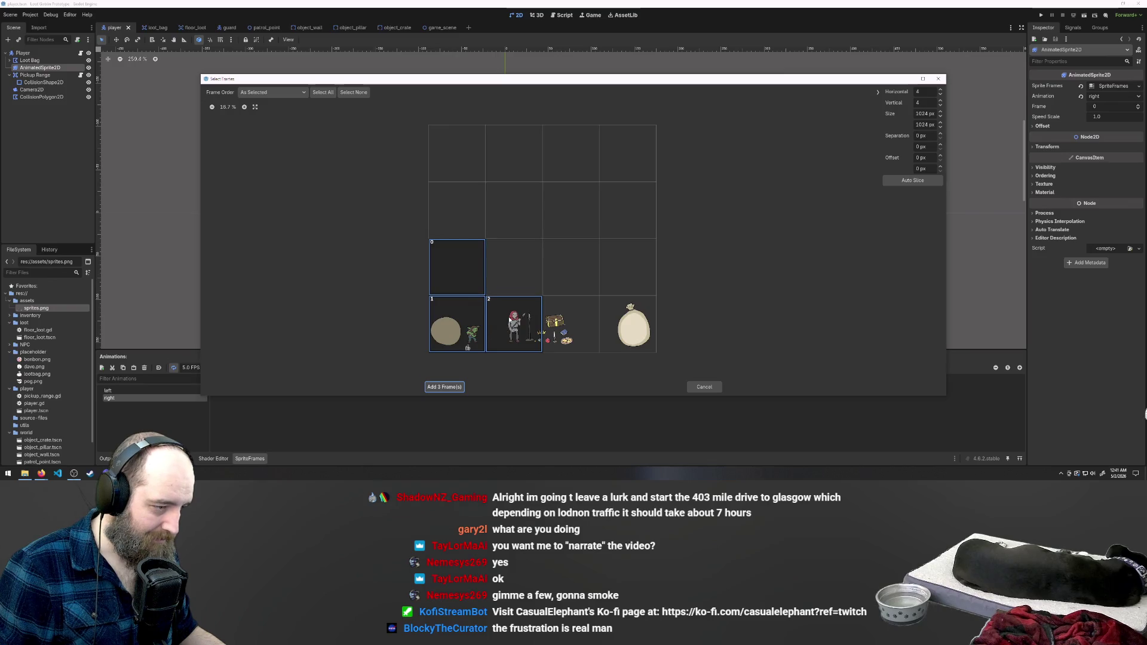
left_click(514, 322)
left_click(457, 267)
left_click(457, 323)
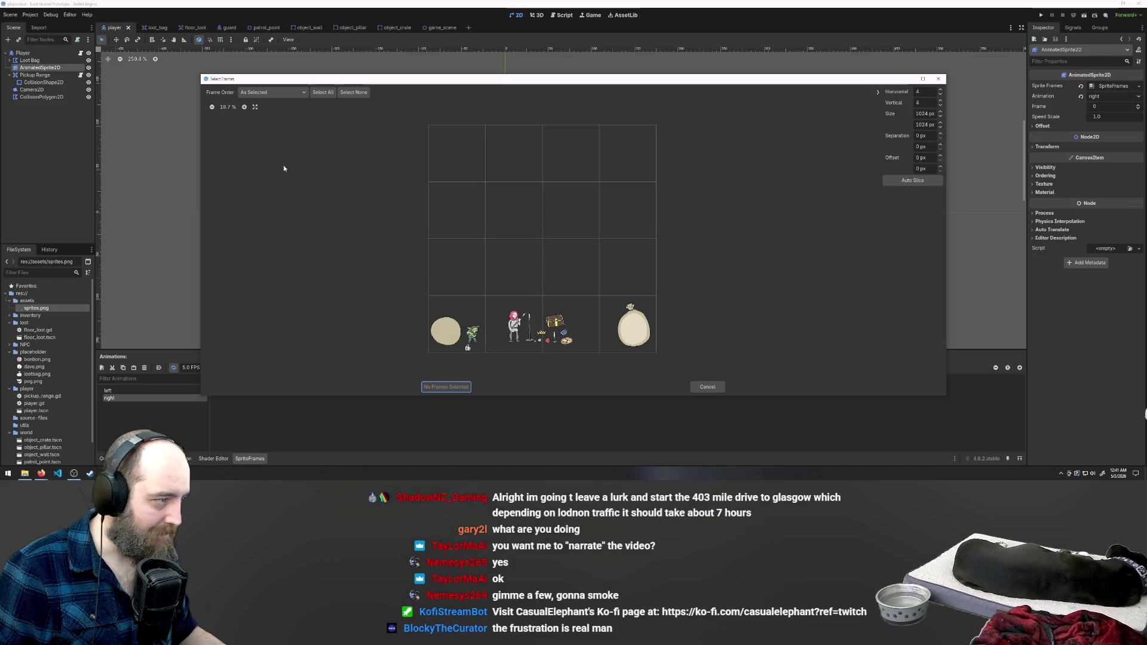
left_click(264, 94)
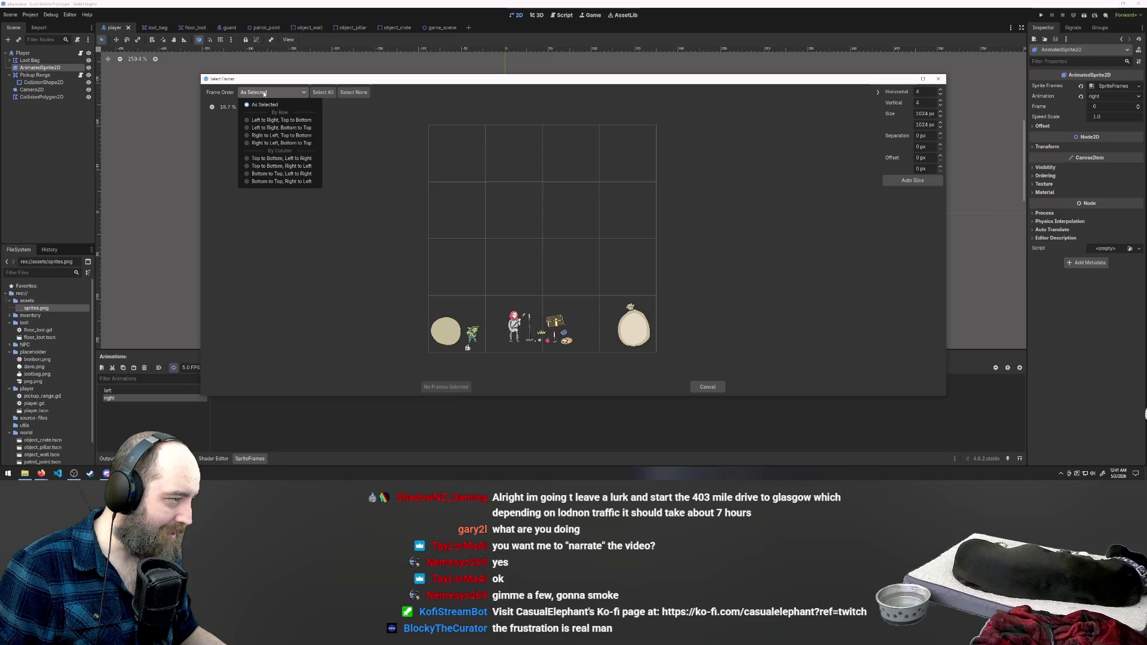
left_click(264, 93)
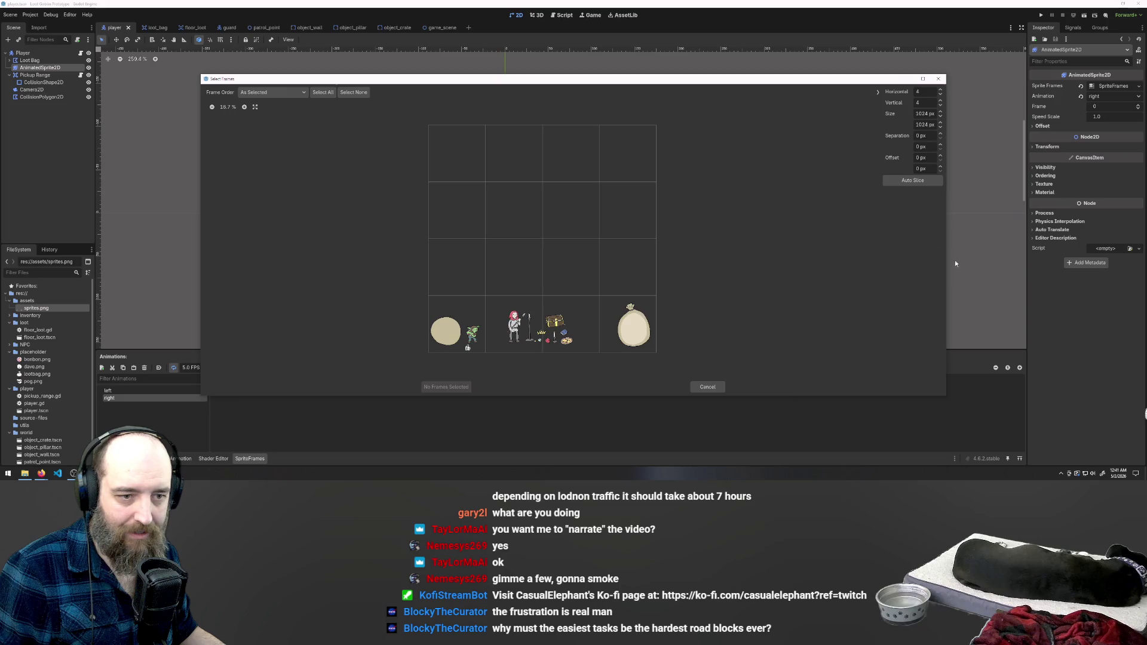
left_click(909, 182)
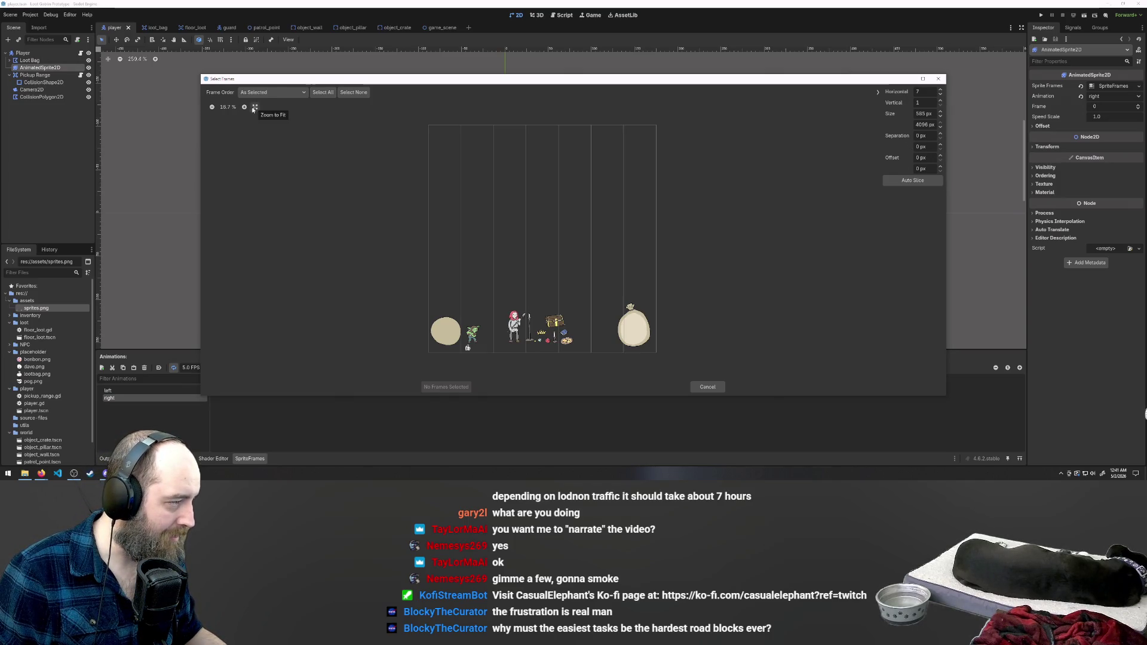
left_click(212, 107)
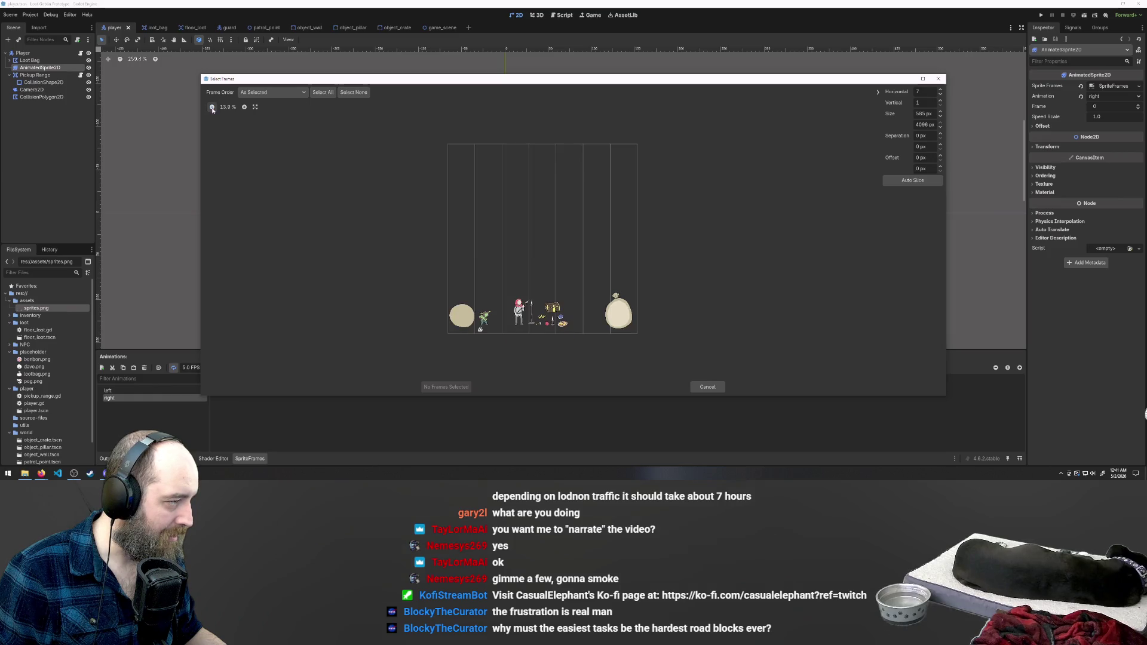
left_click(244, 107)
left_click(245, 107)
left_click(264, 96)
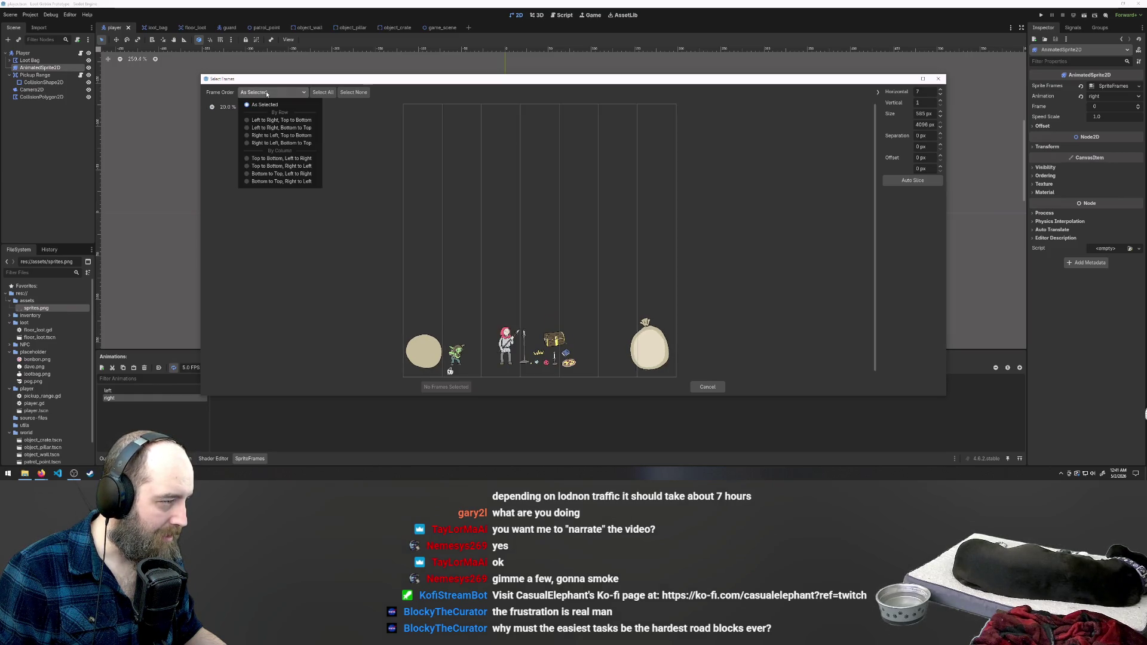
left_click(300, 159)
left_click(285, 94)
left_click(263, 105)
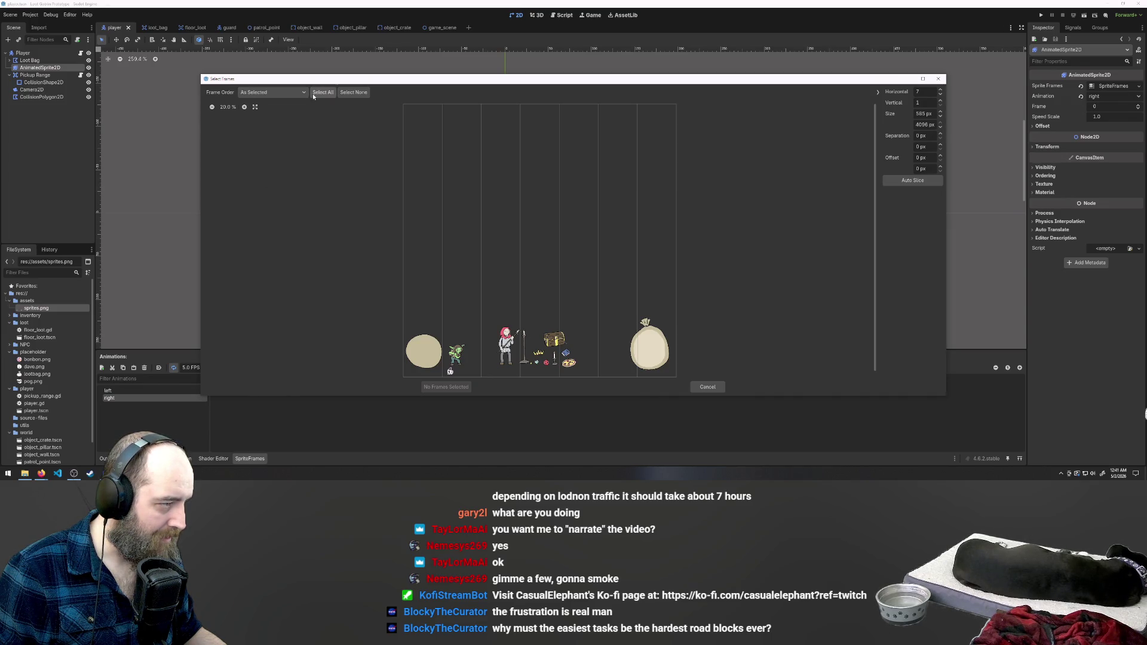
left_click(430, 322)
left_click(457, 322)
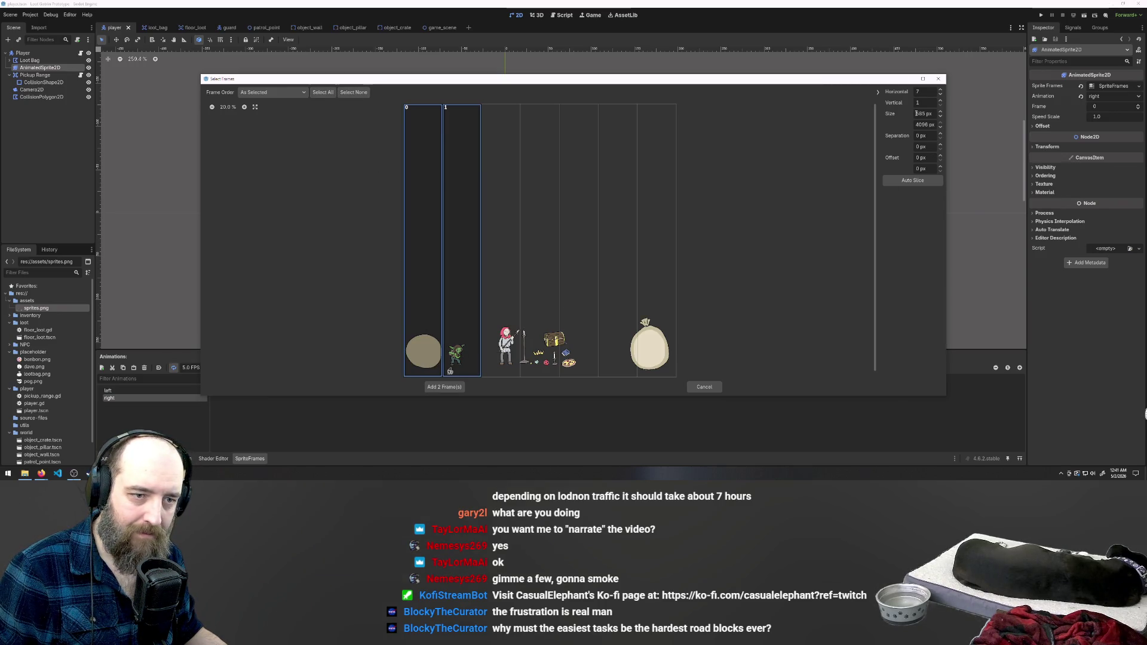
left_click(942, 105)
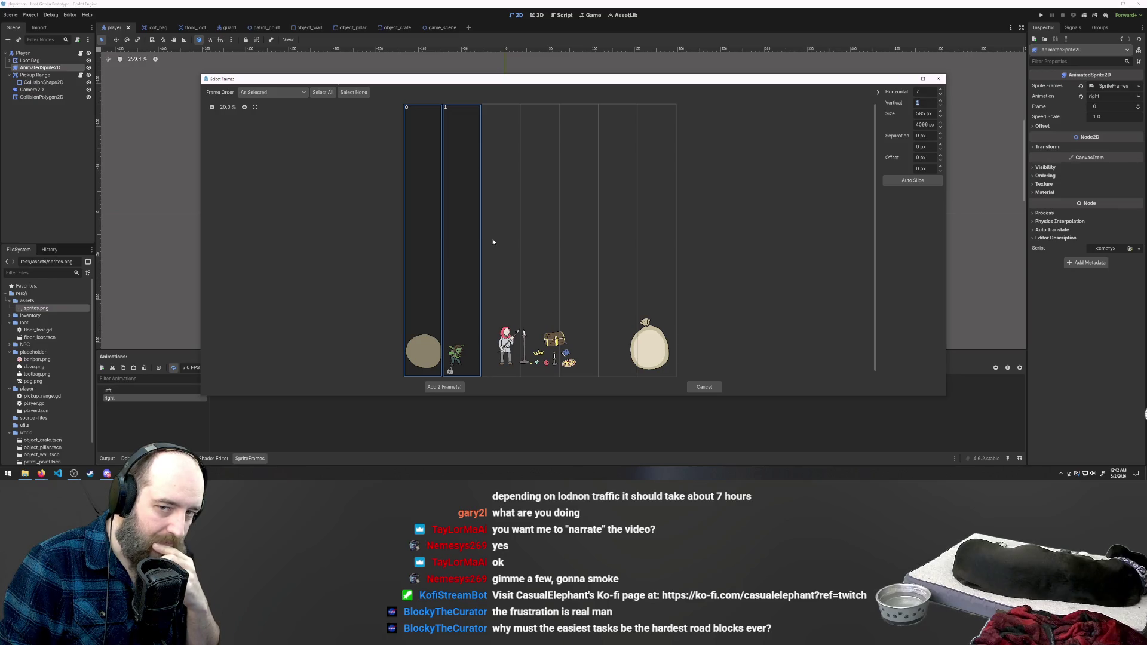
left_click(244, 107)
left_click(212, 107)
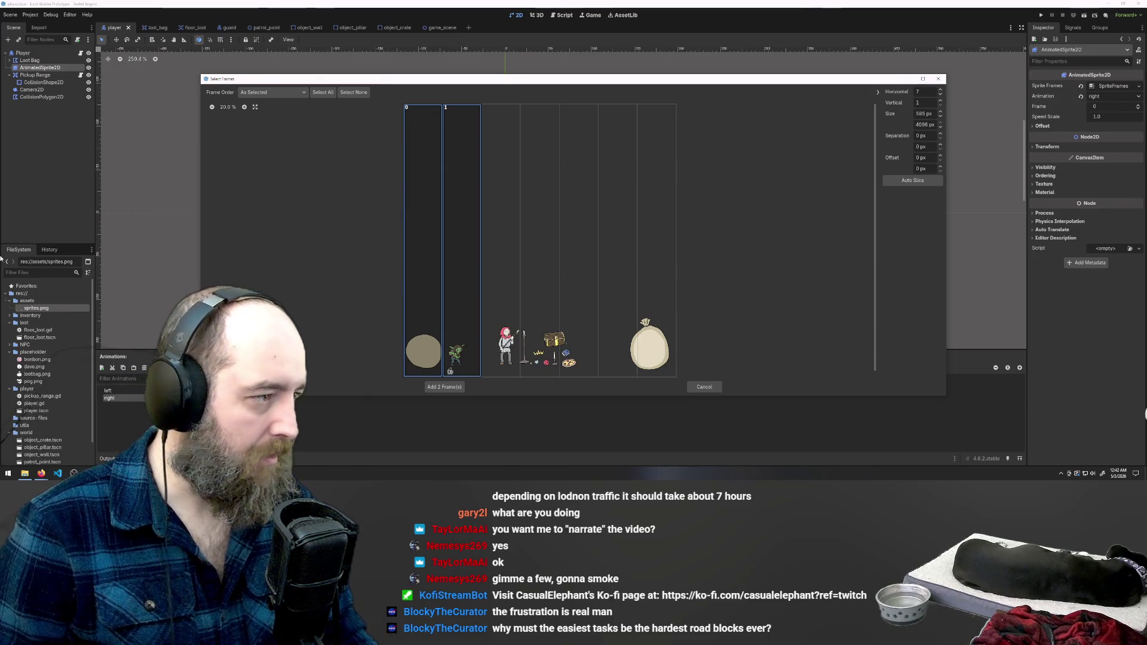
scroll(453, 368, "down", 1)
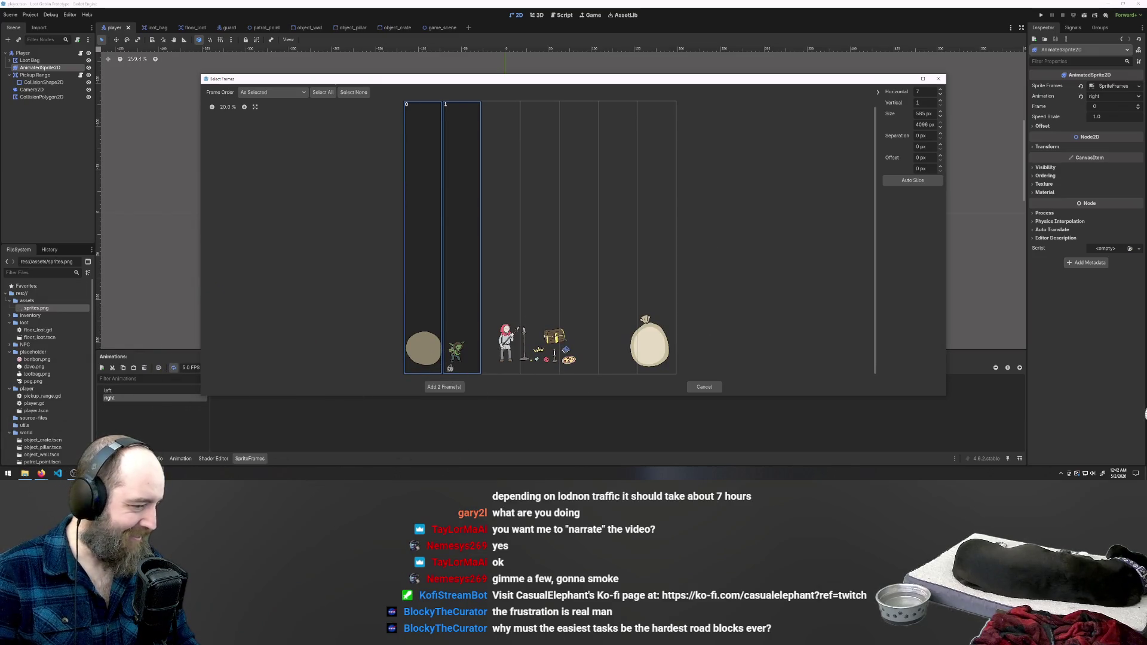
mouse_move(124, 473)
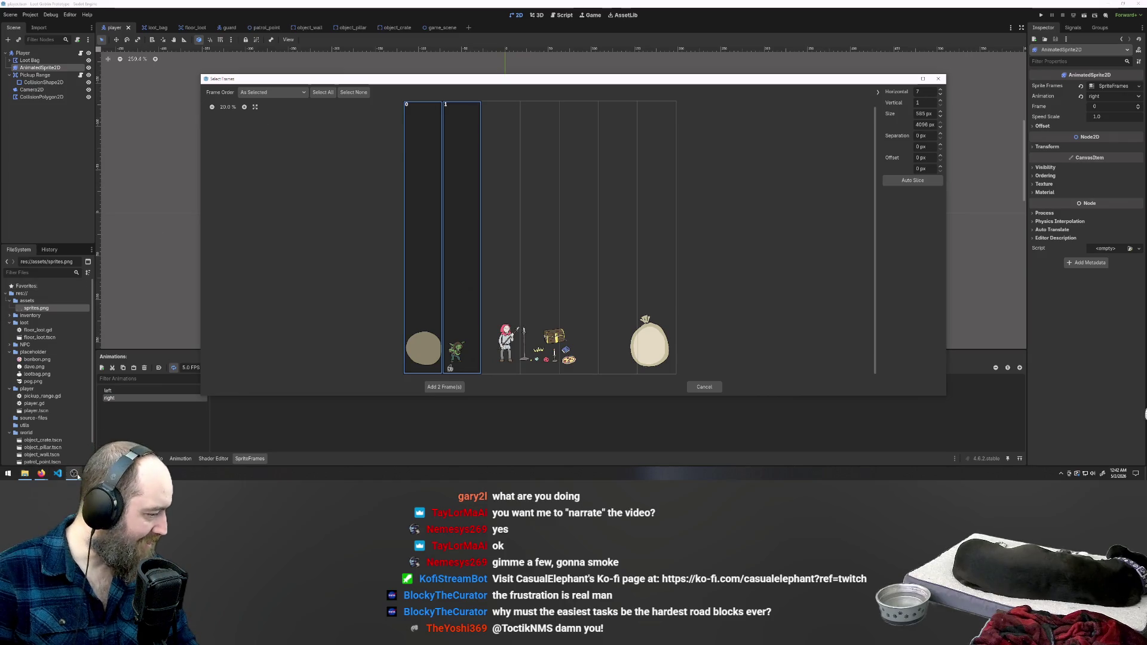
left_click(41, 473)
left_click(146, 448)
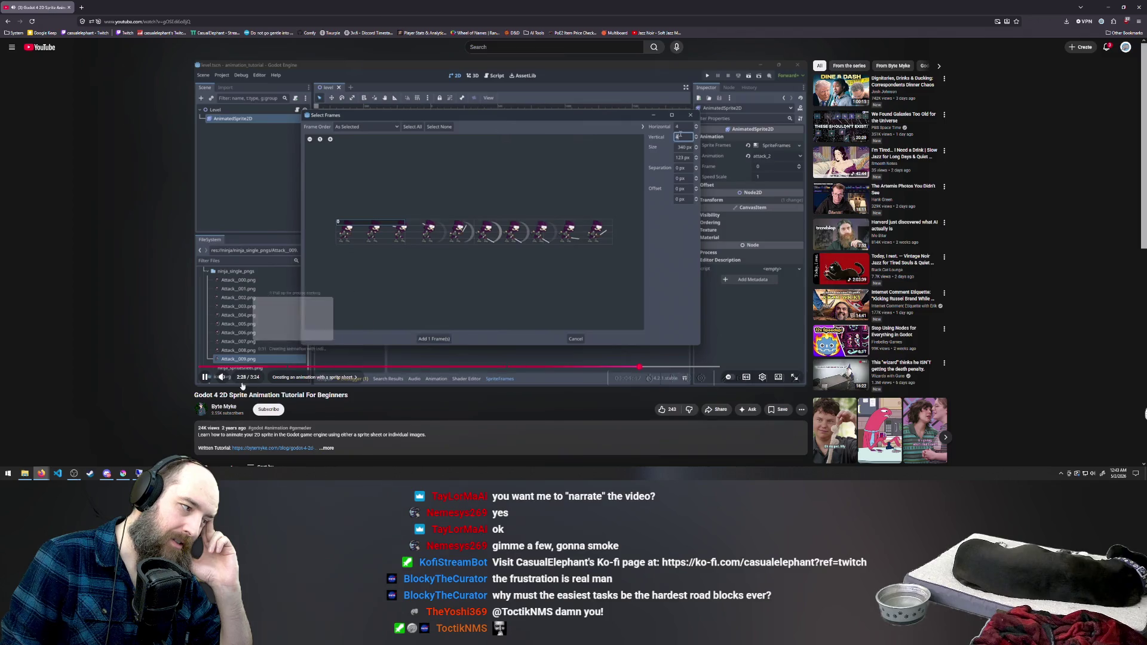
Play the Godot 4 2D Sprite Animation tutorial, then pause it with Krita's sprite sheet in front
left_click(209, 376)
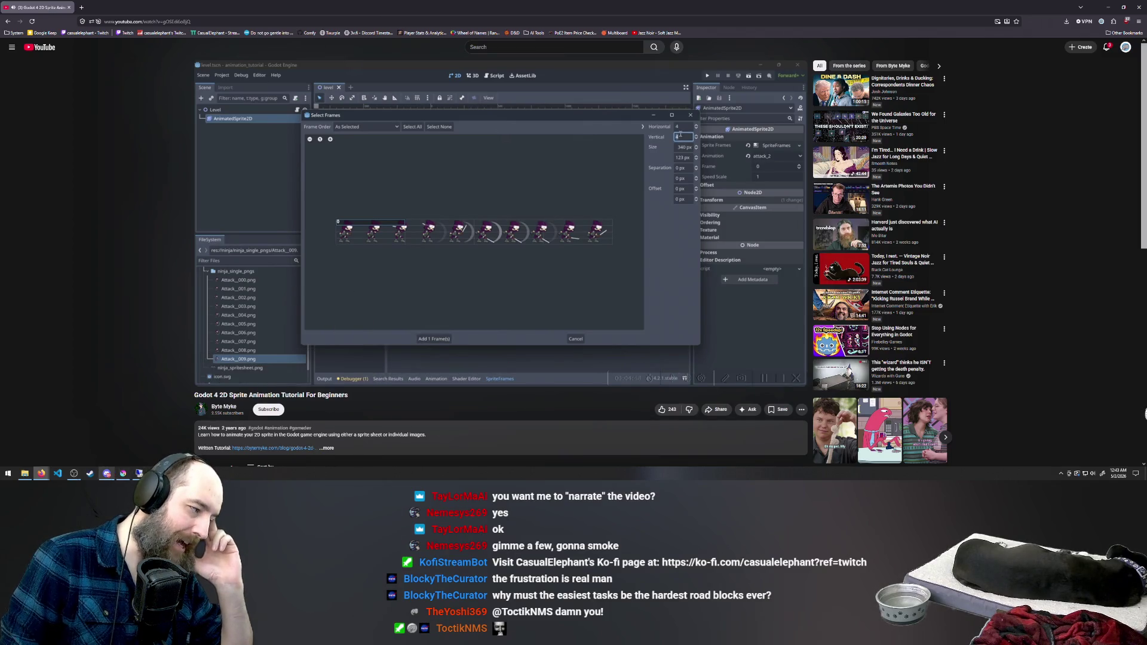
left_click(124, 473)
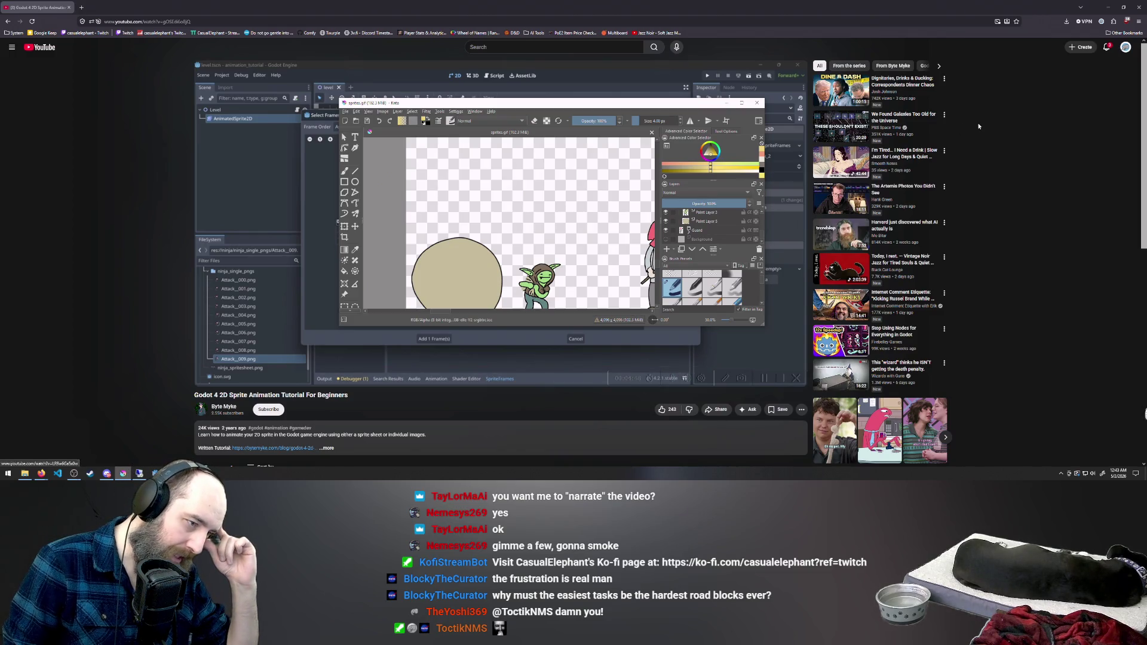
left_click(661, 79)
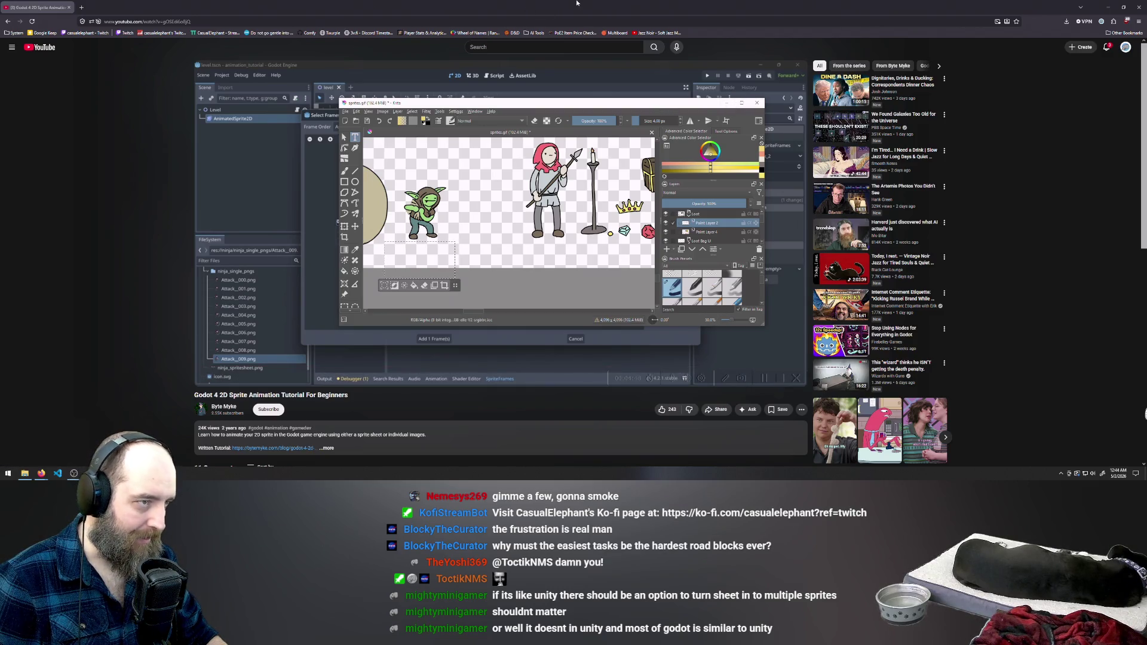
Return from Krita to Godot's Select Frames dialog with Alt+Tab
key("alt+Tab")
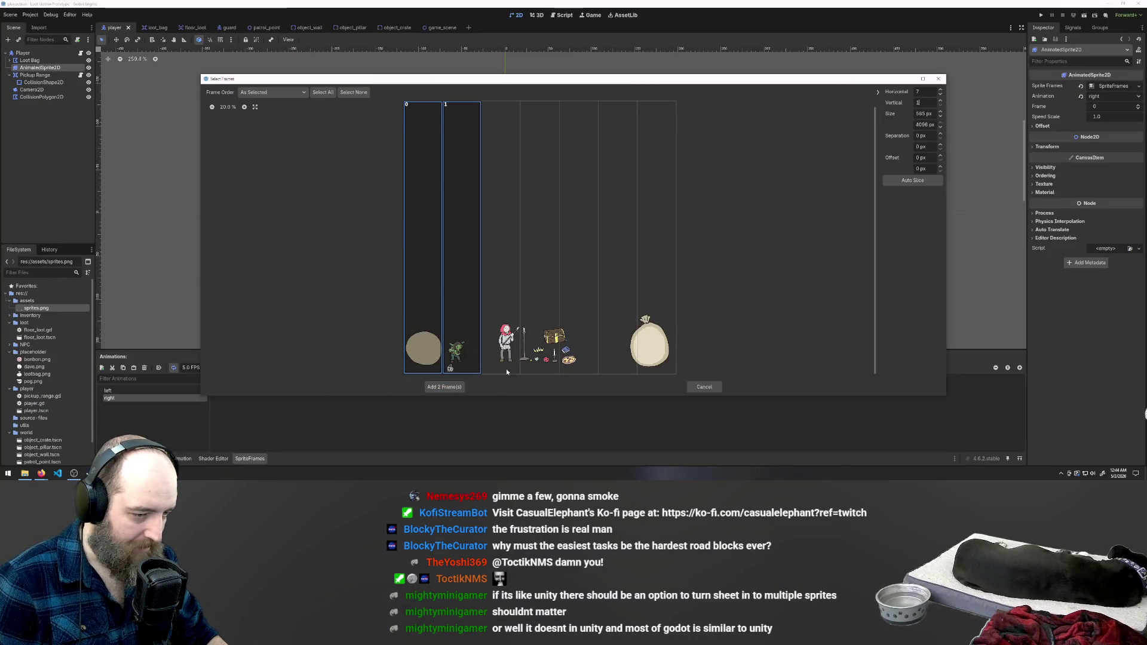
Try wider and narrower slice sizes for sprites.png, then close Select Frames without adding frames
left_click(933, 101)
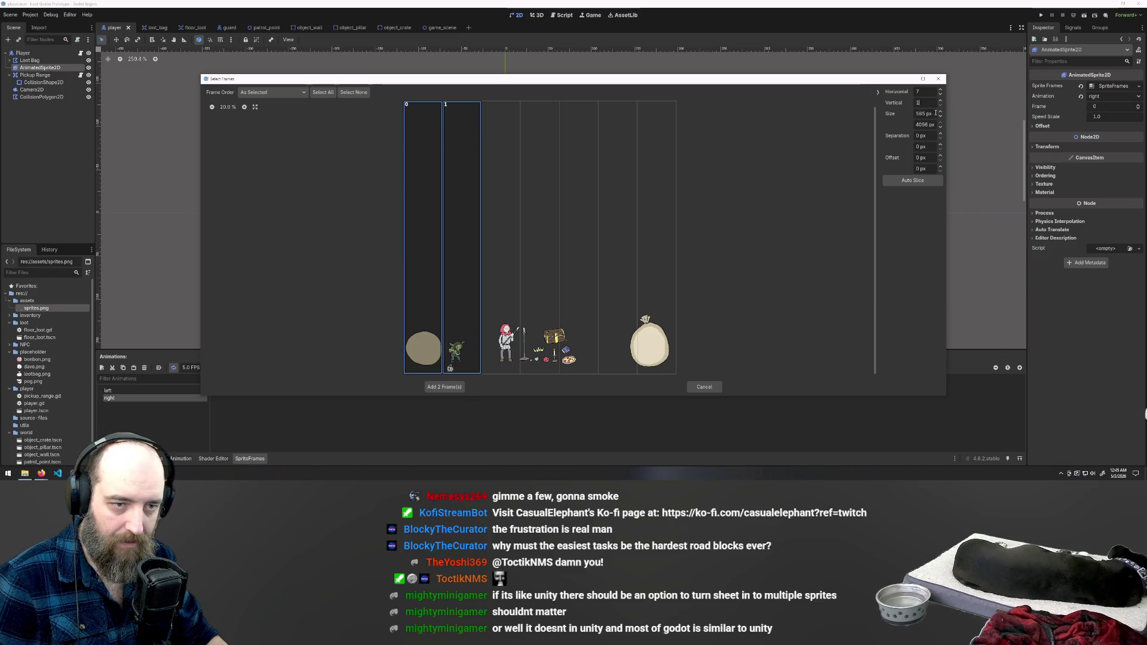
left_click(941, 112)
left_click(941, 111)
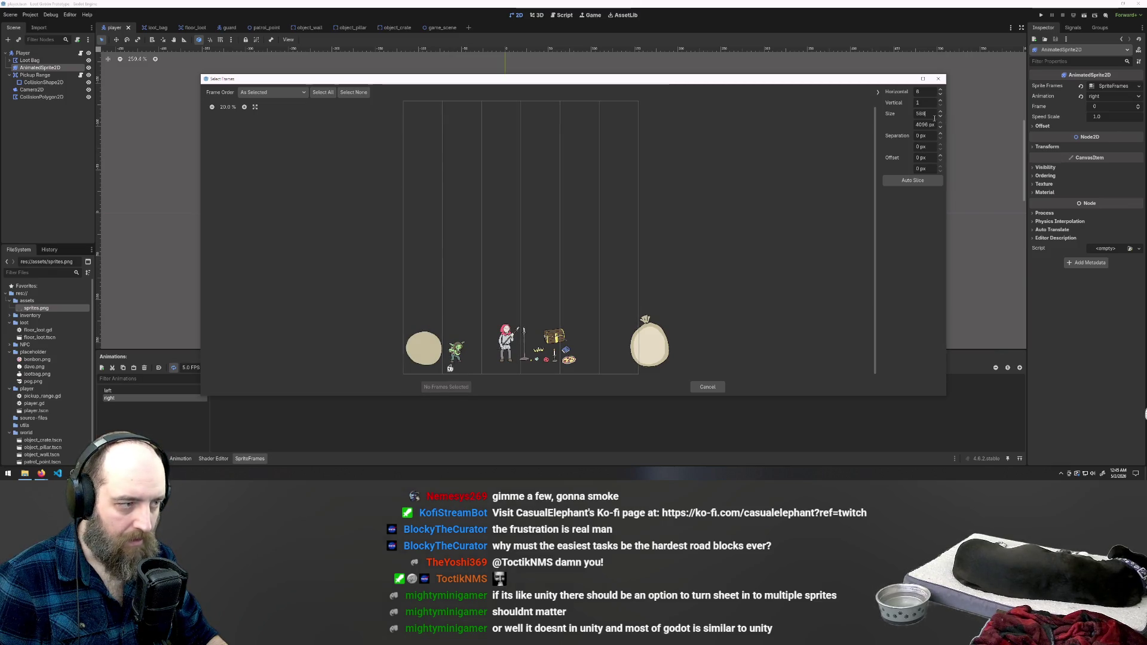
left_click(939, 119)
left_click(939, 119)
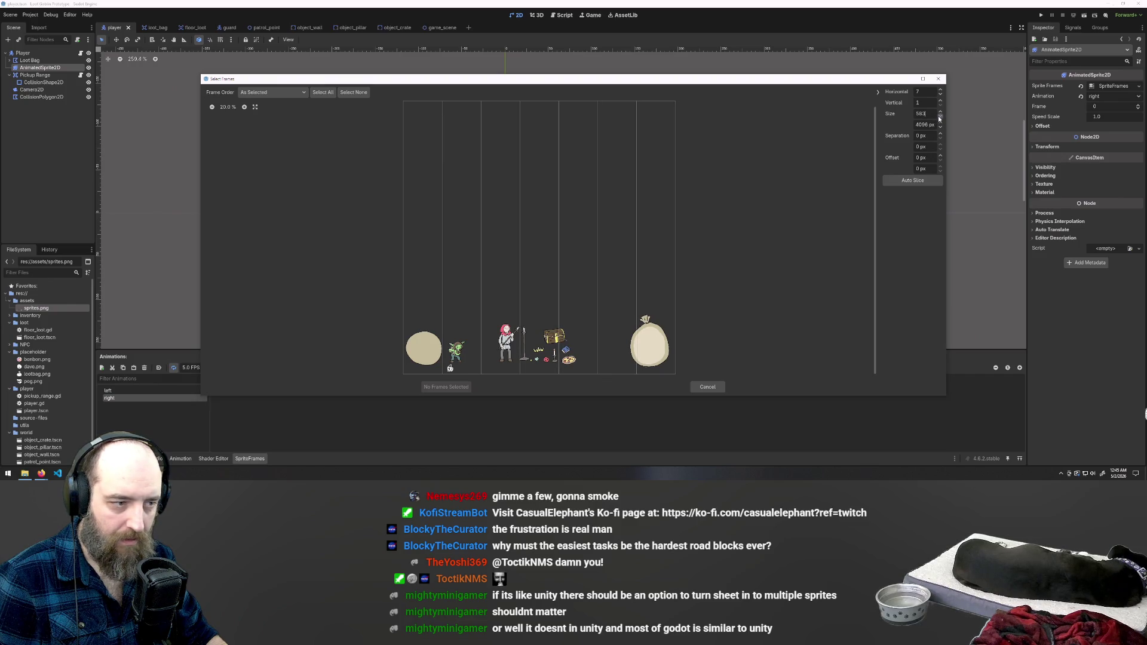
left_click(939, 119)
left_click(939, 119)
left_click(940, 119)
left_click(939, 119)
left_click(939, 119)
left_click(939, 119)
left_click(940, 119)
left_click(939, 119)
left_click(940, 119)
left_click(940, 119)
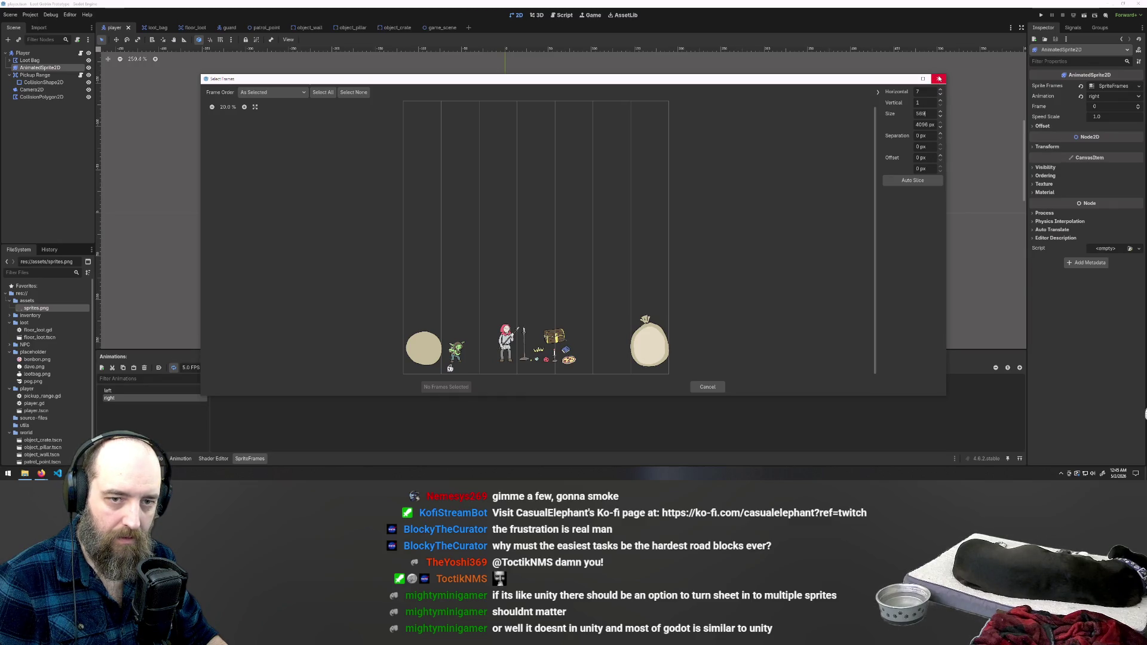
left_click(939, 78)
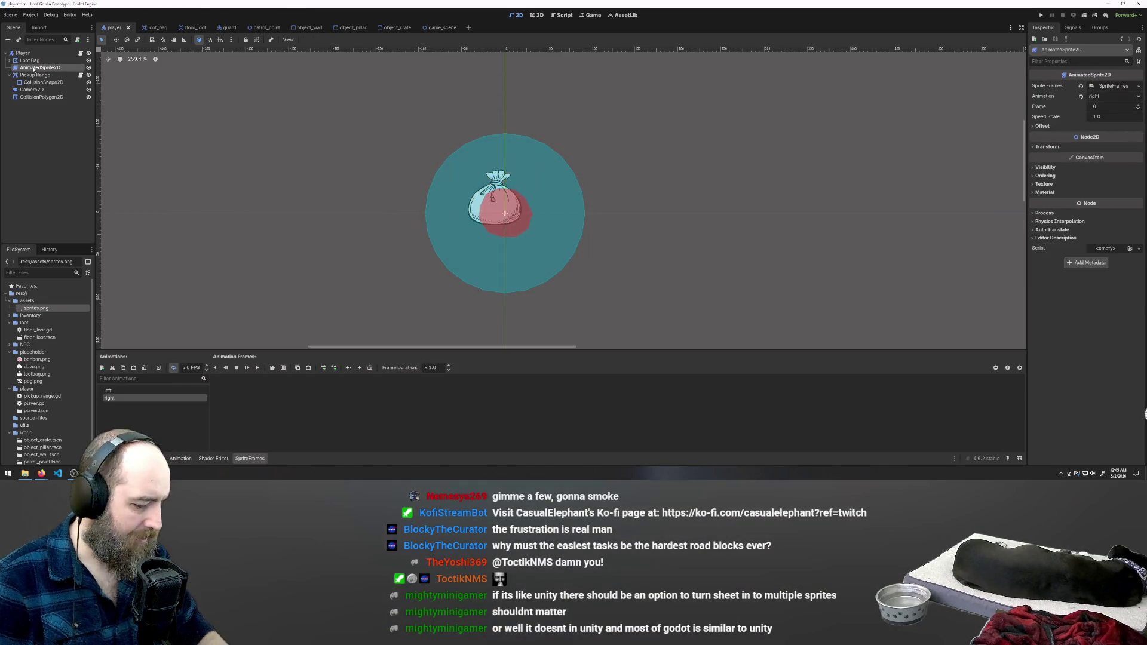
Delete the AnimatedSprite2D node and add a Sprite2D child under Player
key("Delete")
left_click(547, 245)
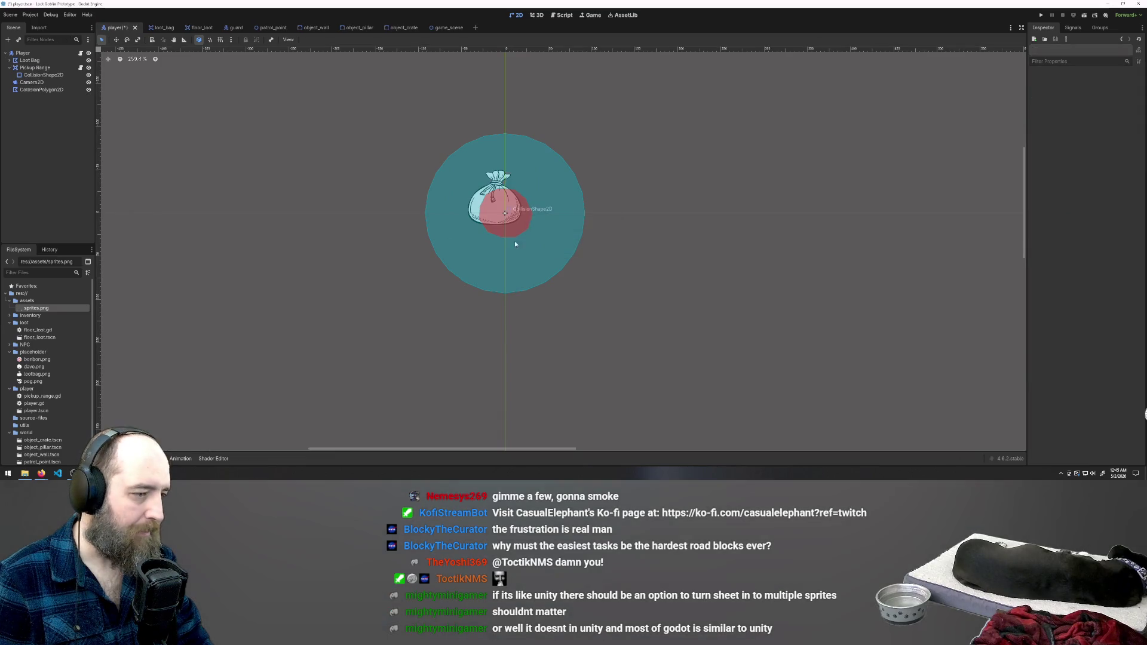
right_click(27, 54)
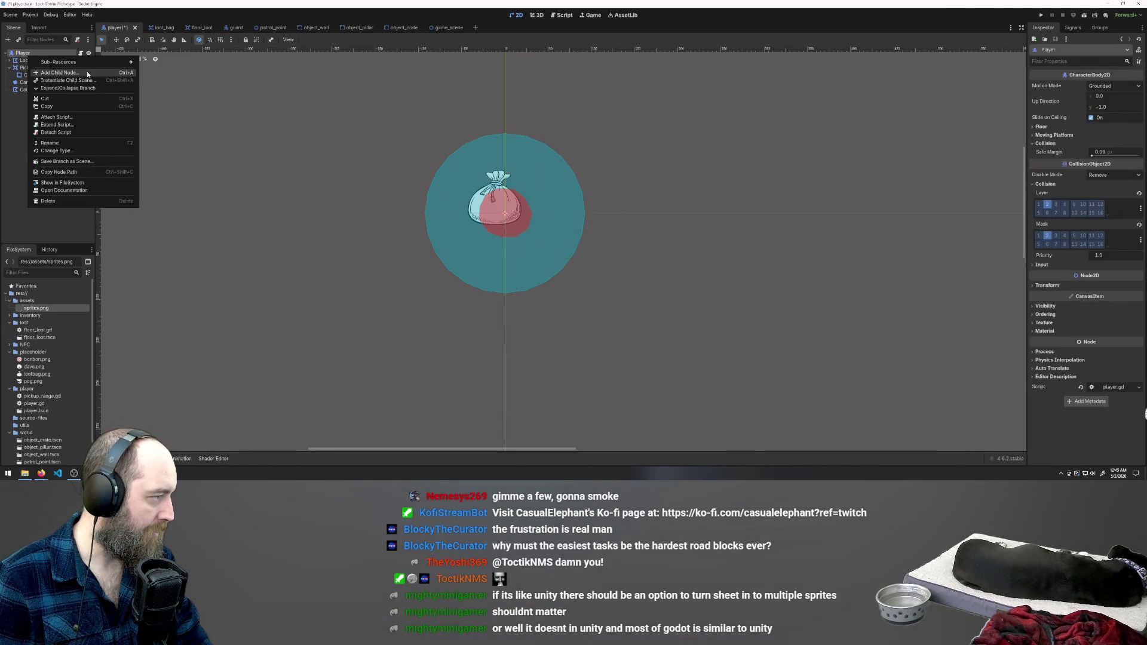
left_click(78, 60)
type("sprint")
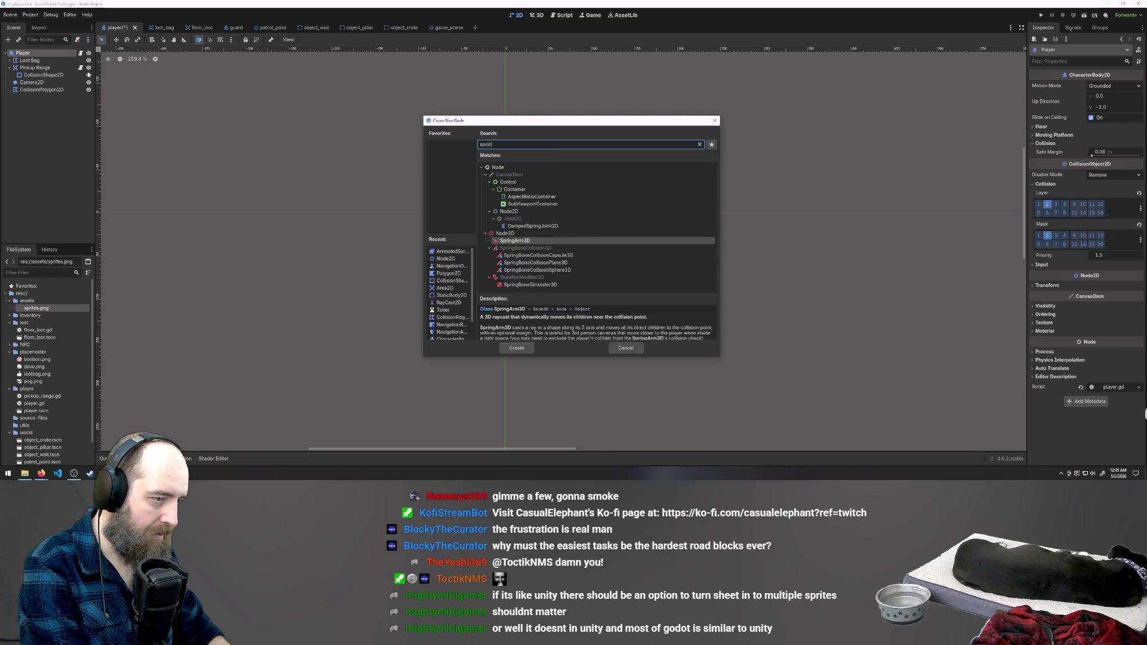
key("BackSpace")
key("BackSpace")
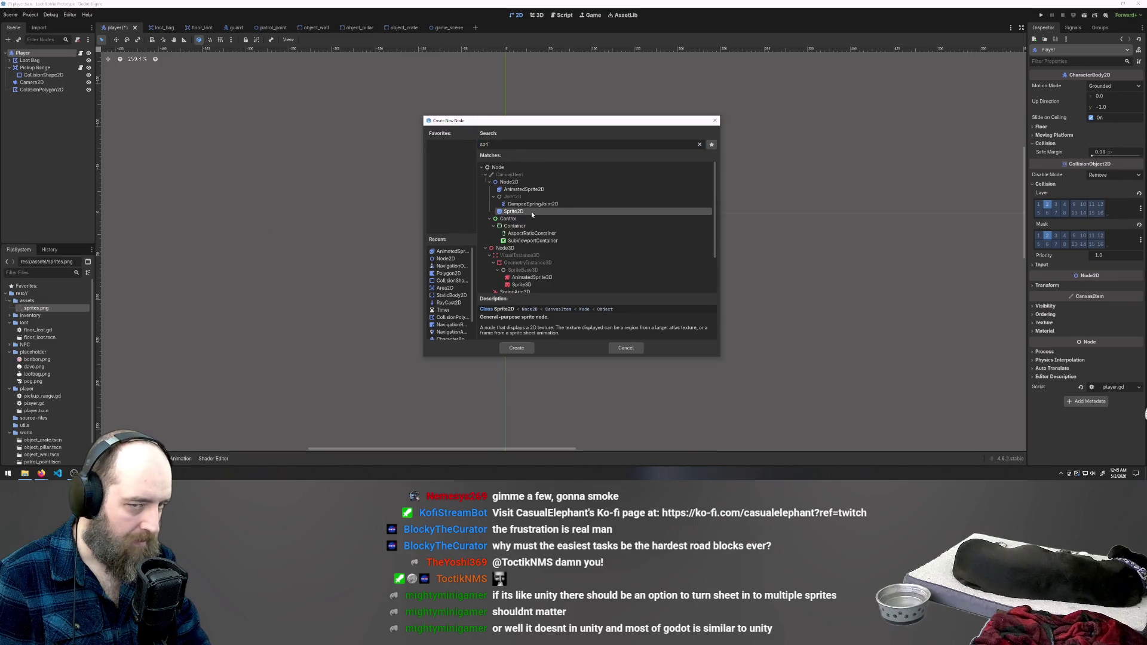
double_click(531, 211)
Open the new Sprite2D's Texture dropdown, then bring Krita's sprite sheet forward
left_click(1108, 87)
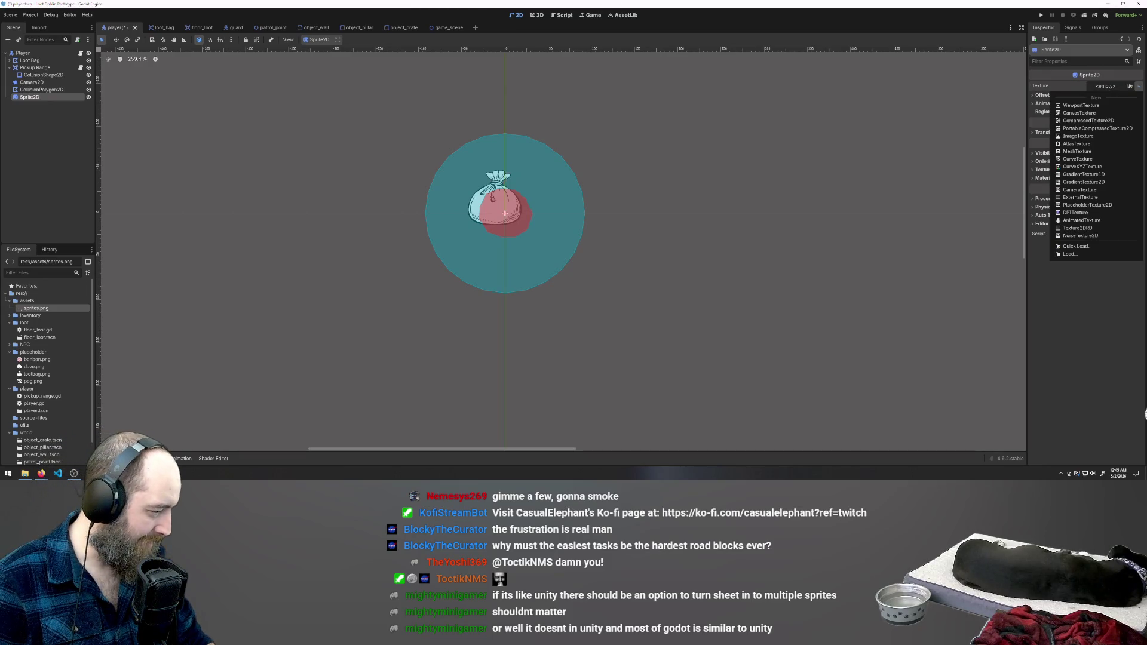
mouse_move(122, 473)
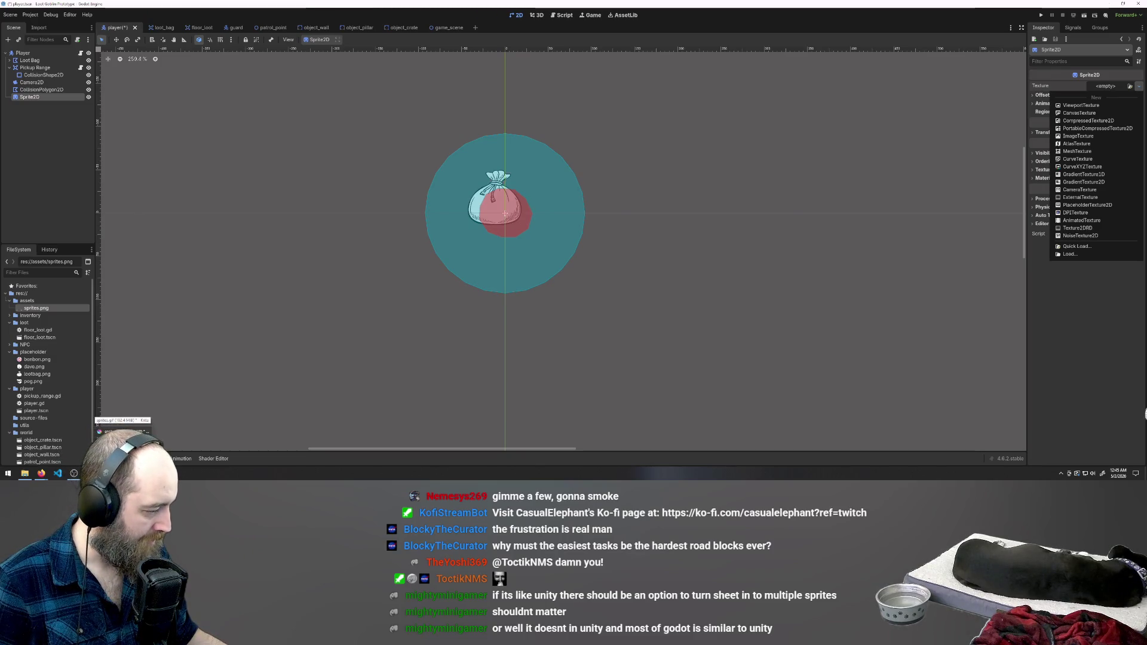
left_click(123, 427)
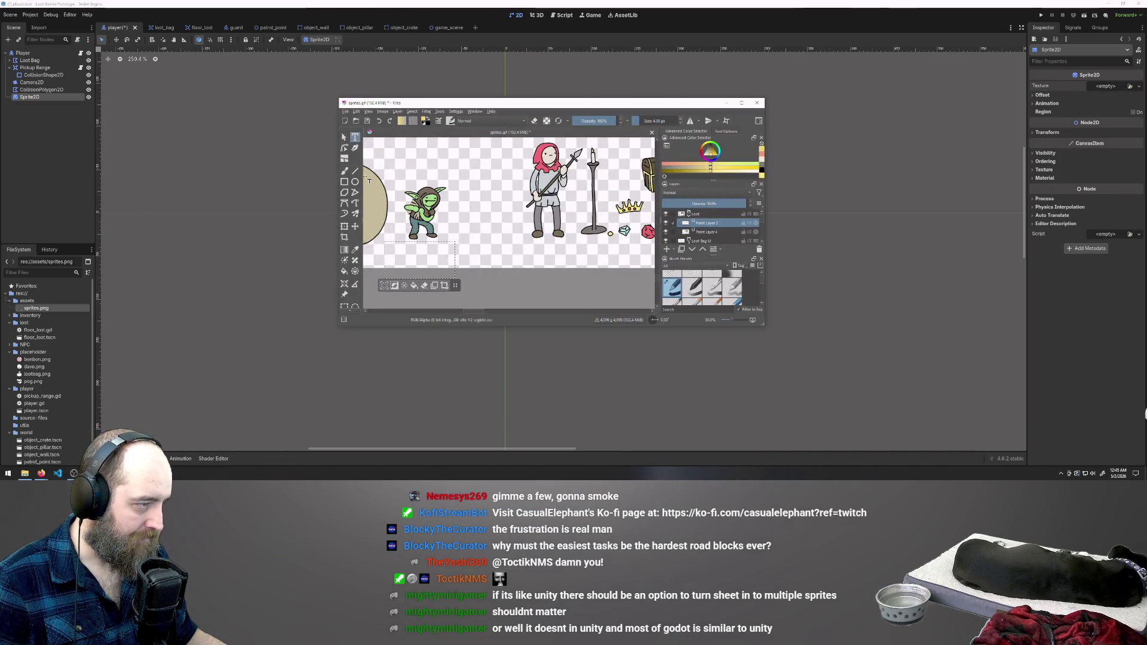
Maximise Krita and pan so the whole sprite sheet is in view
left_click(469, 242)
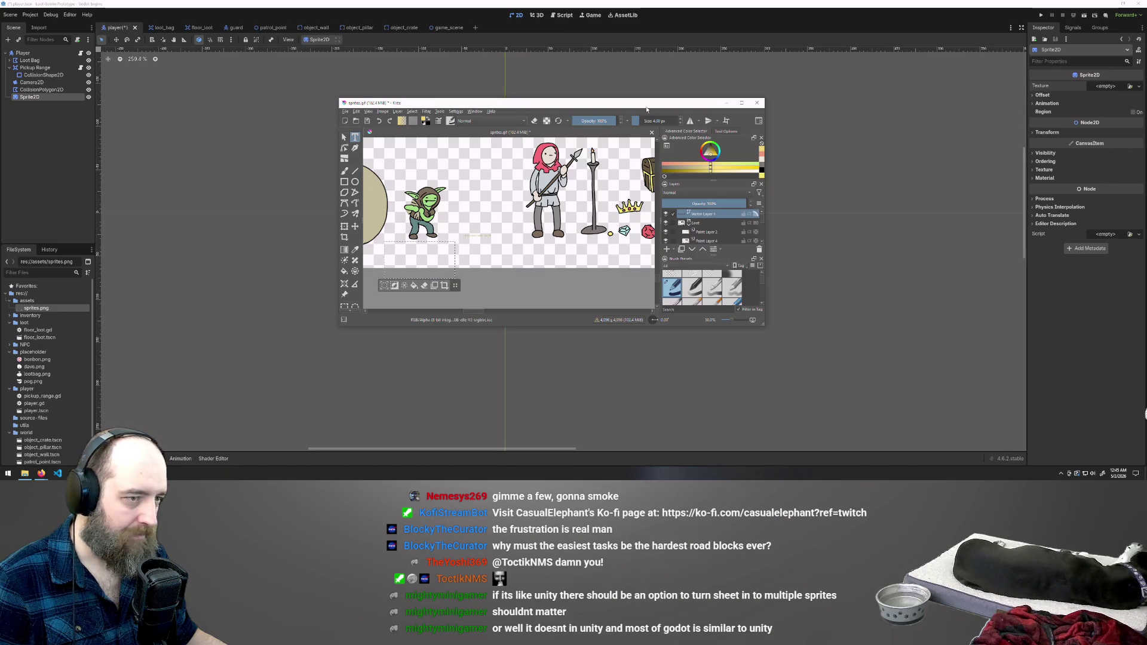
left_click(742, 102)
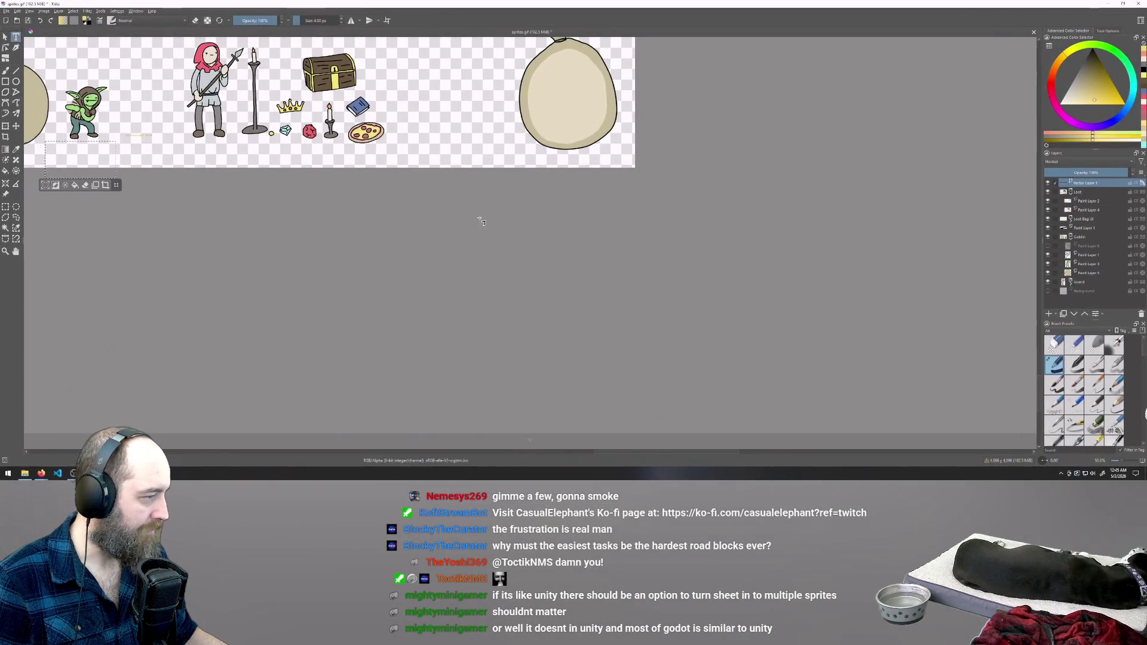
left_click(5, 37)
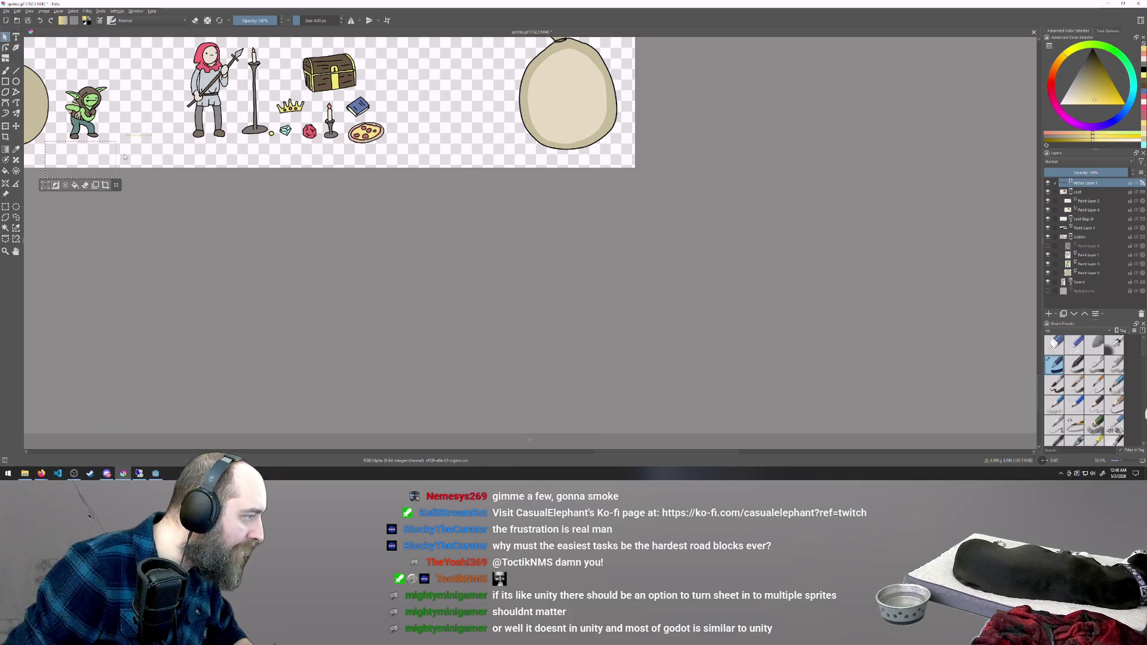
left_click(16, 251)
mouse_move(106, 247)
left_mouse_down()
mouse_move(502, 371)
mouse_move(417, 404)
left_mouse_up()
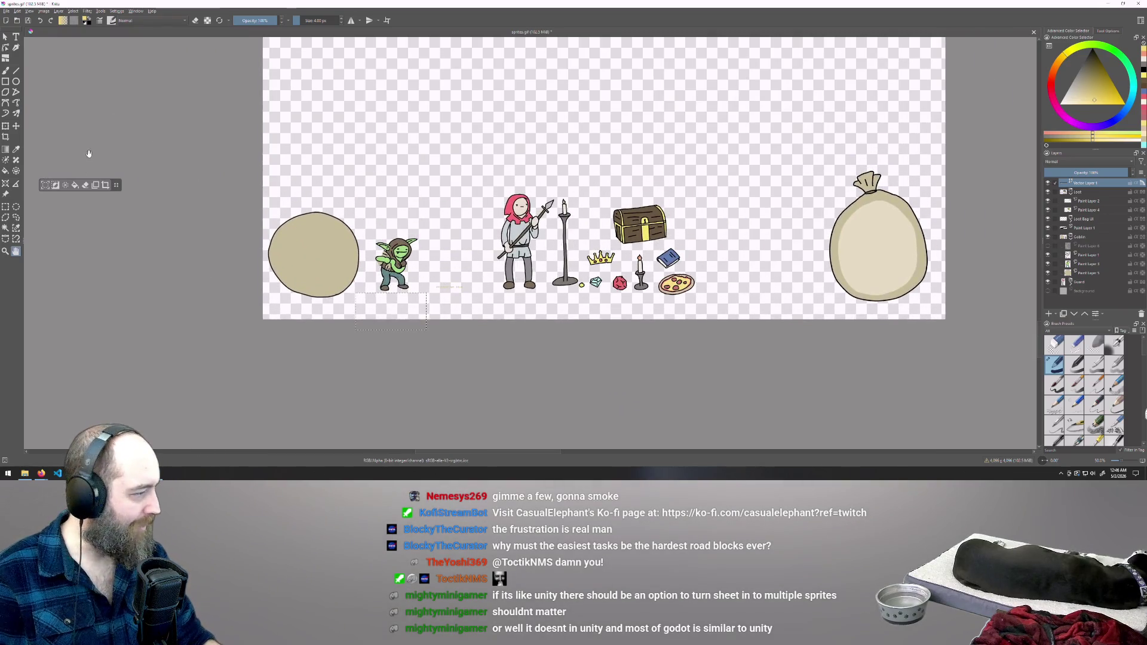
Delete the stray vector layer beside the goblin, then select a rectangle around the goblin
left_click(3, 208)
left_click(123, 231)
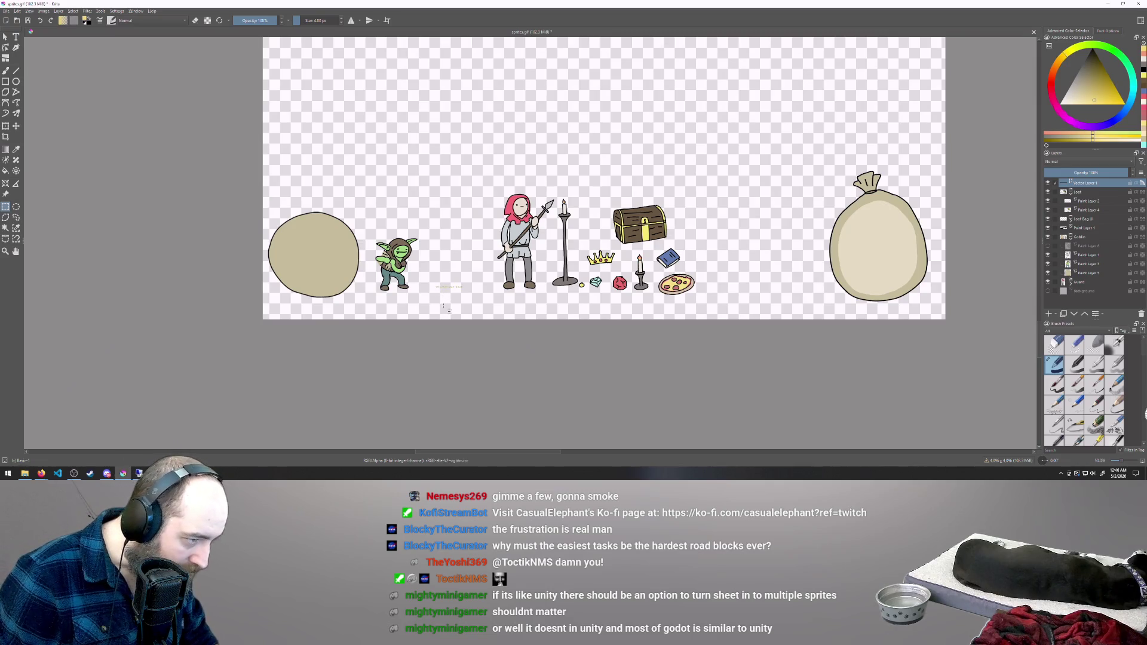
left_click_drag(429, 276, 479, 302)
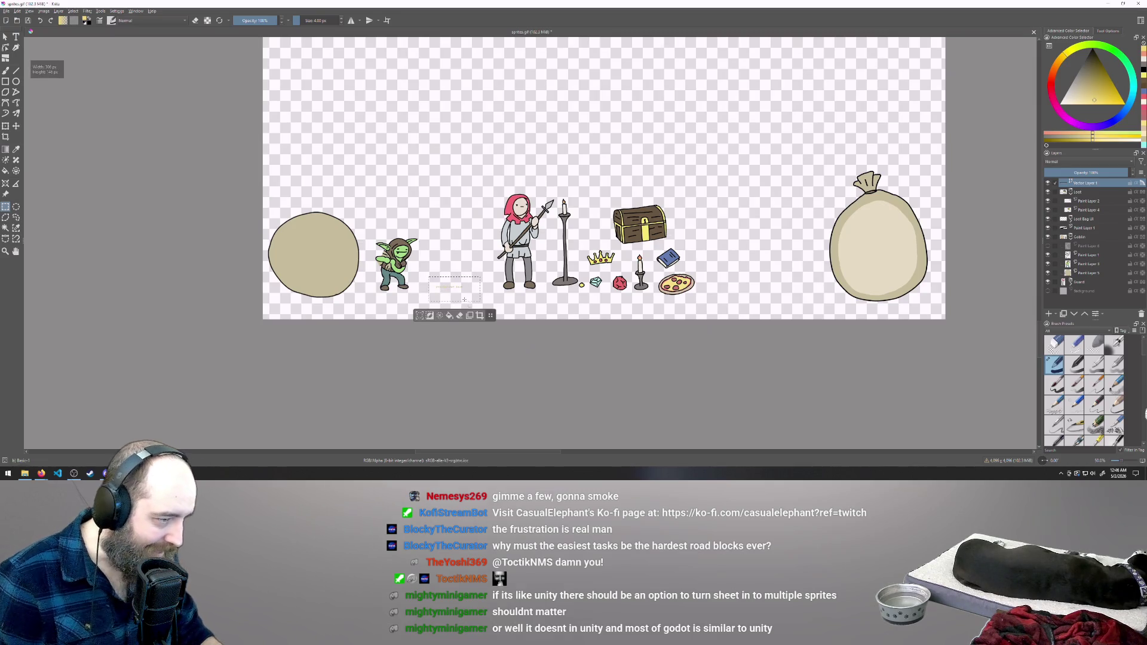
left_click(1048, 192)
left_click(1048, 192)
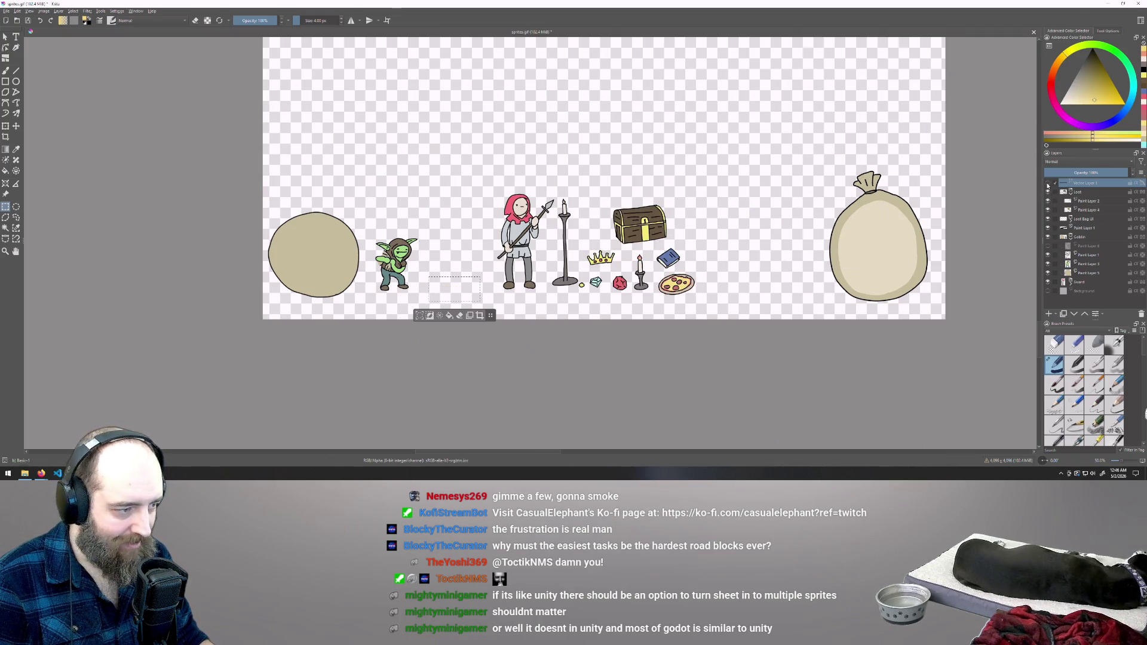
right_click(1094, 184)
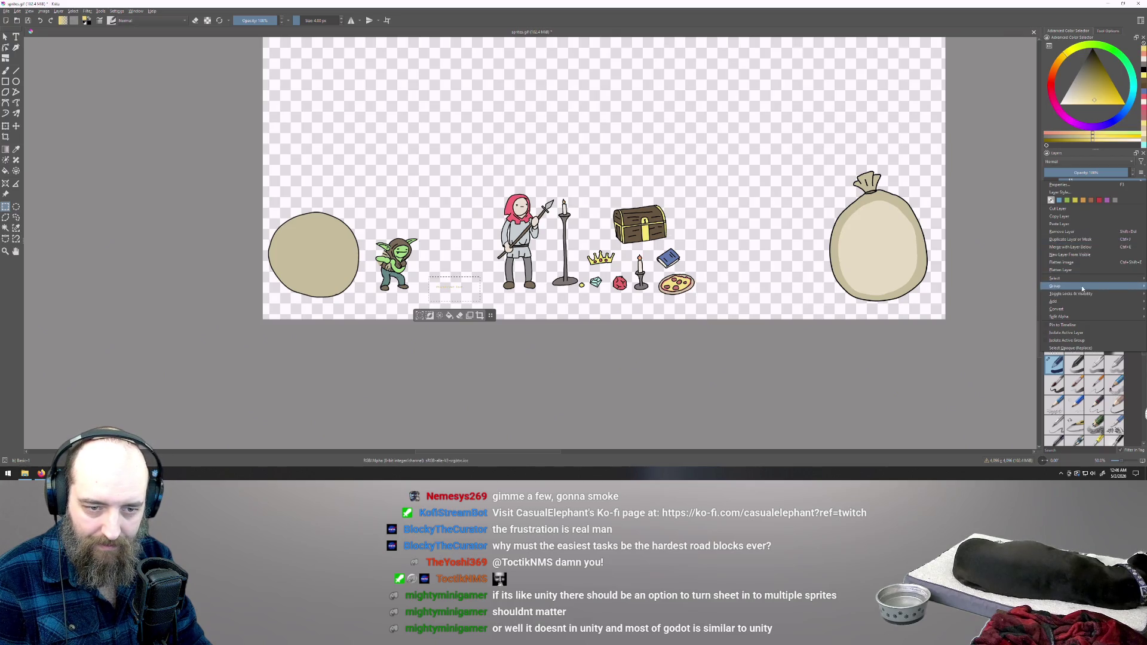
left_click(1094, 232)
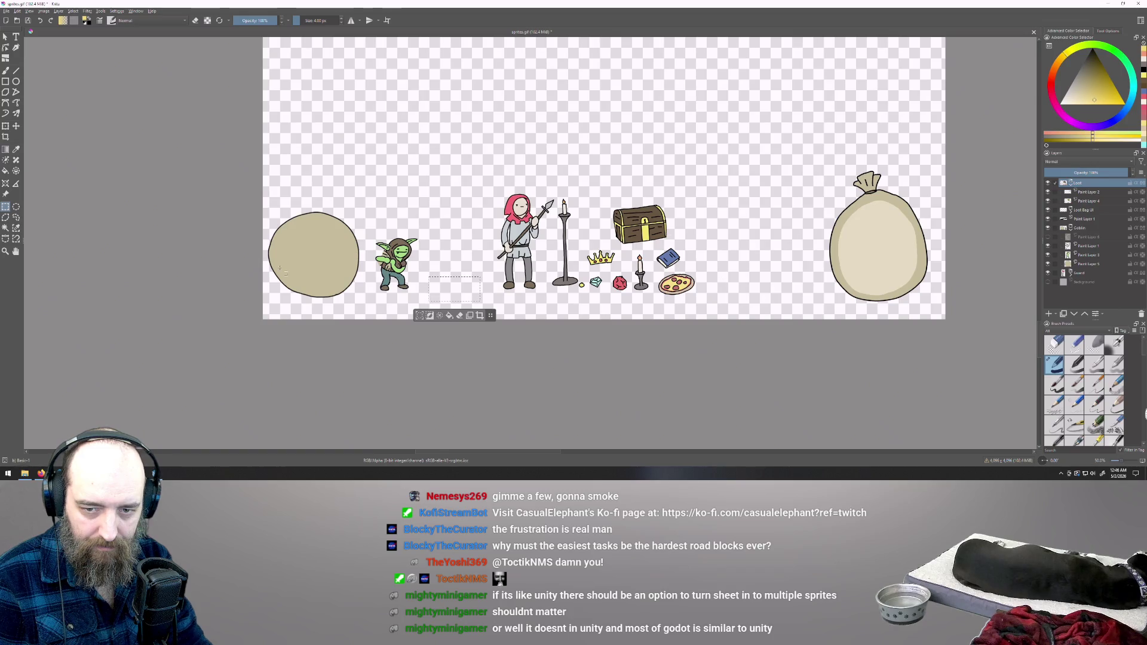
left_click(333, 216)
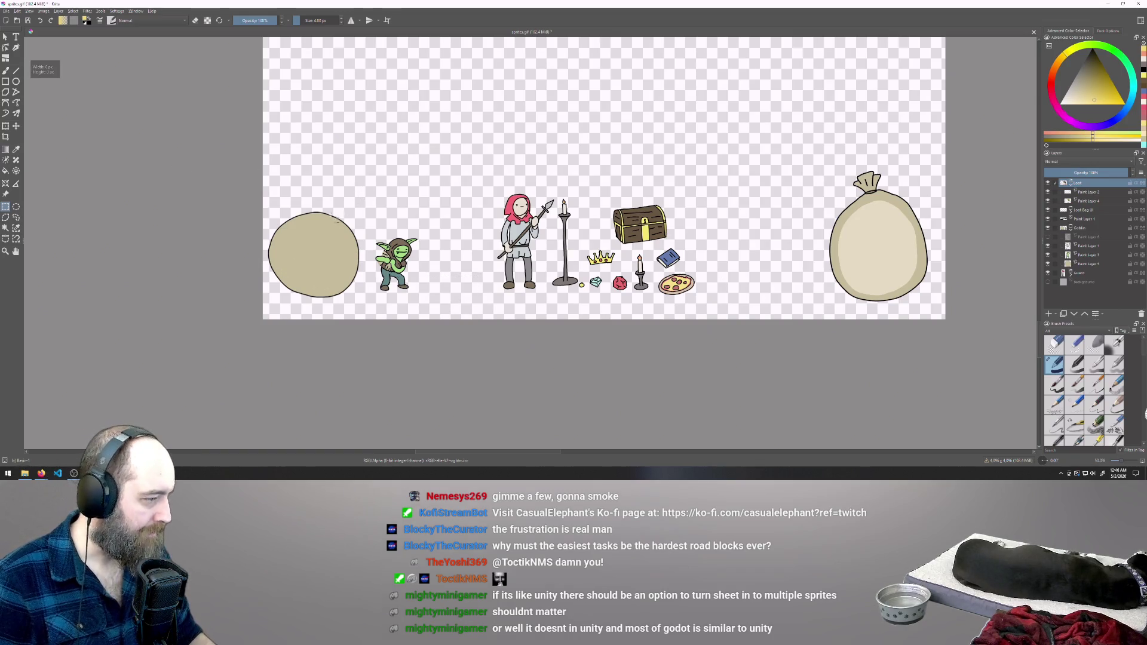
mouse_move(365, 229)
left_mouse_down()
mouse_move(399, 253)
mouse_move(425, 297)
left_mouse_up()
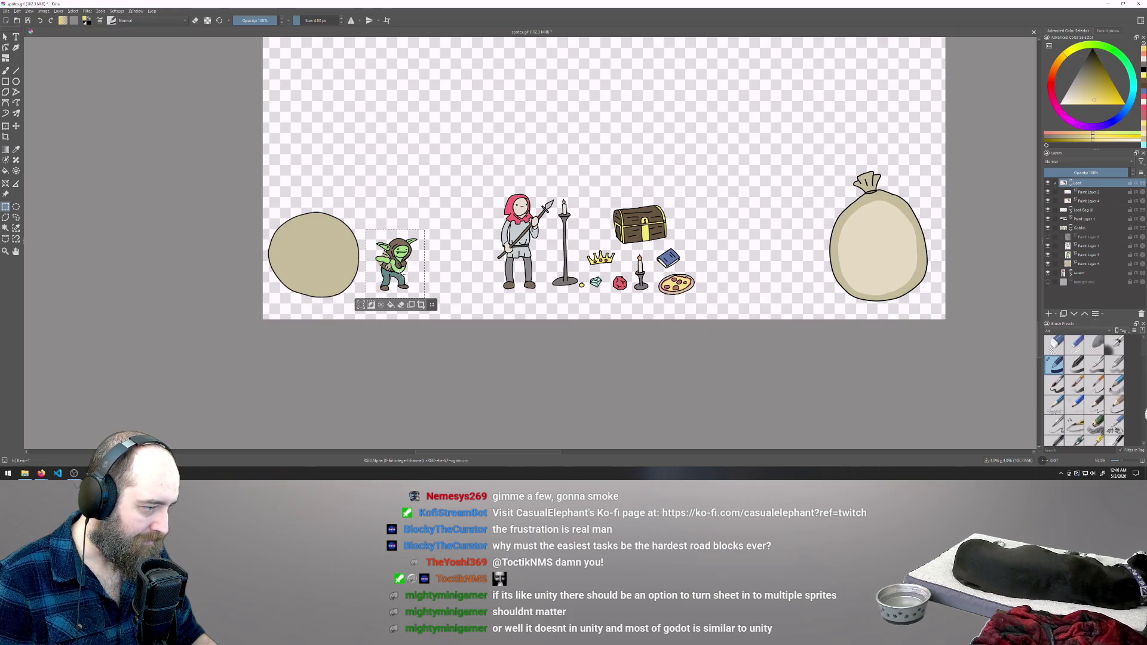
left_click(6, 11)
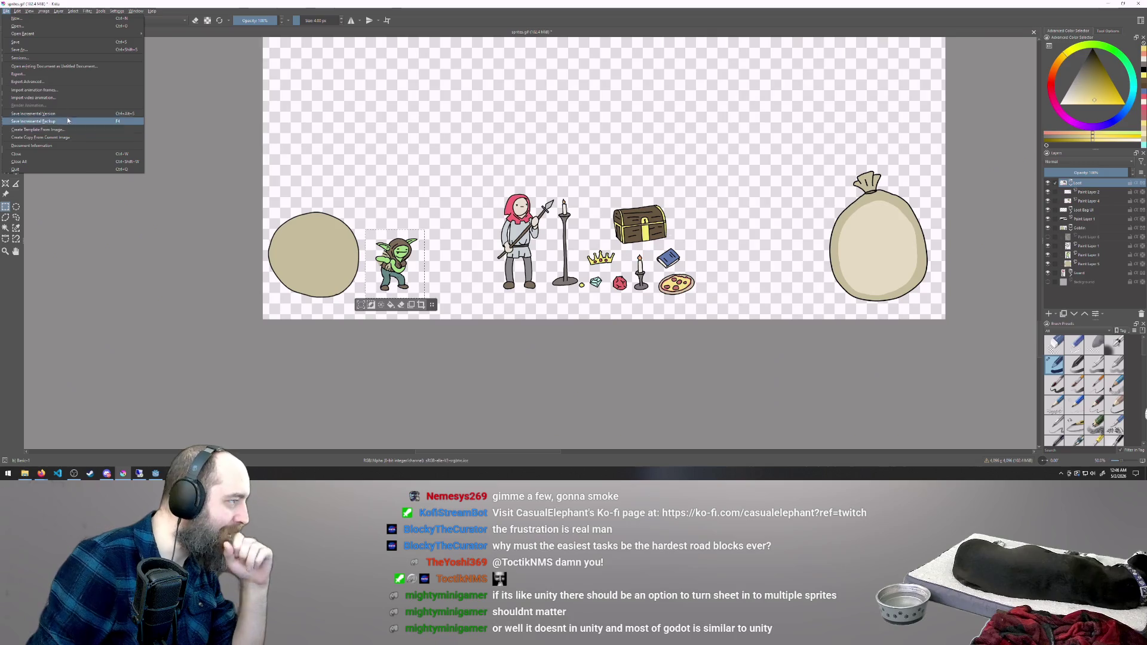
left_click(17, 10)
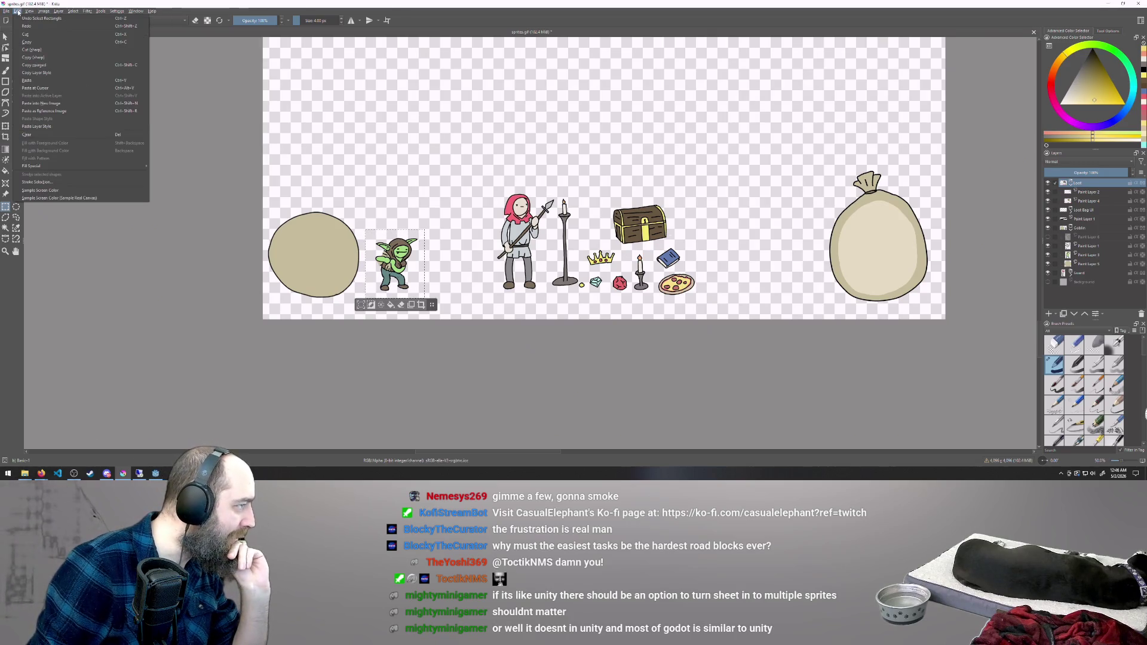
mouse_move(7, 12)
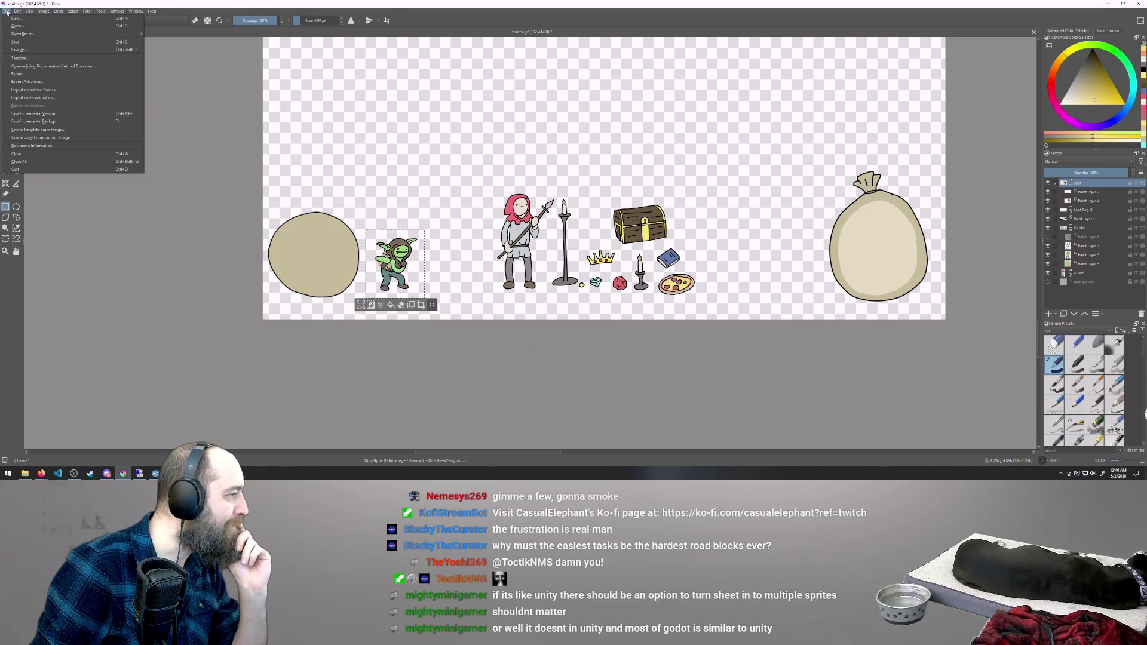
left_click(38, 75)
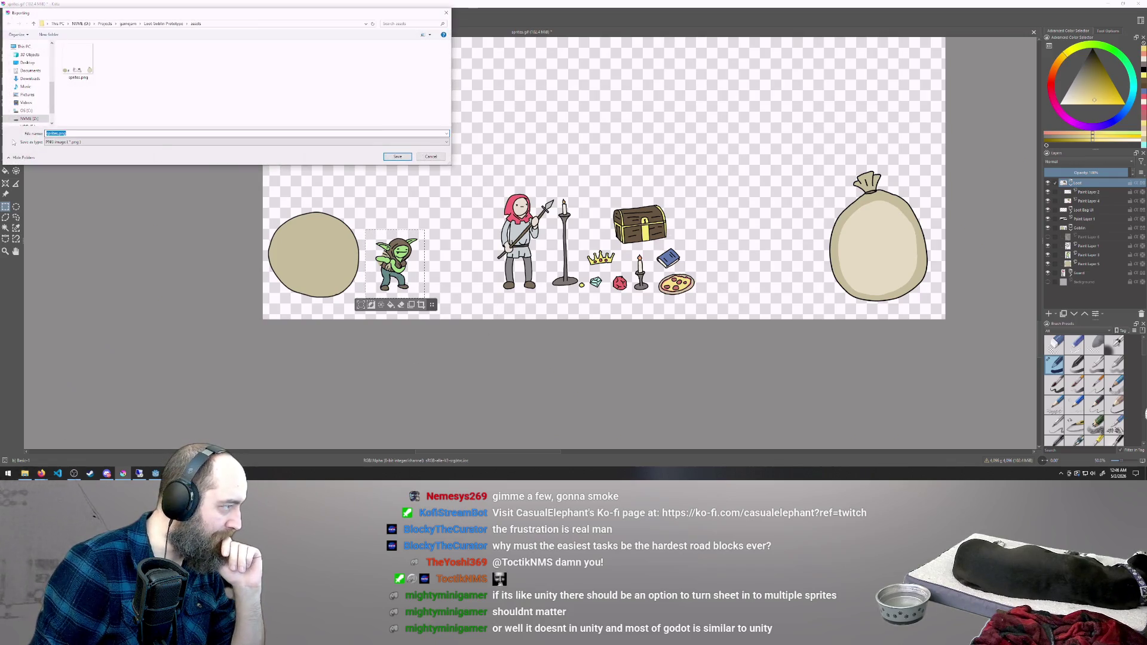
left_click(430, 156)
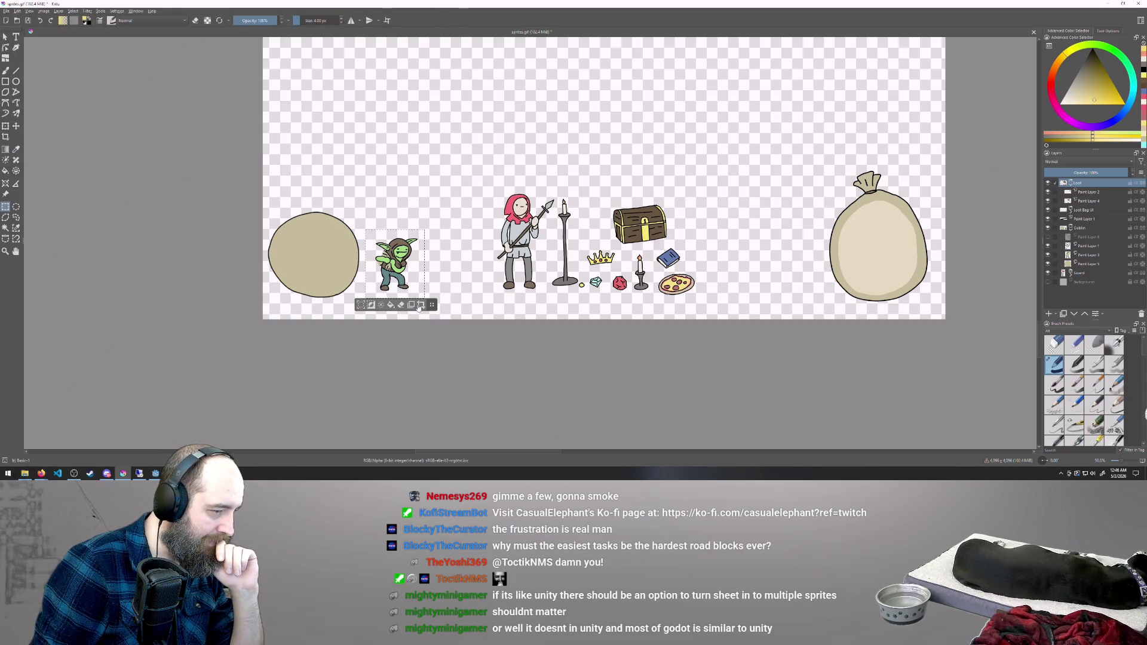
left_click(420, 306)
left_click(5, 11)
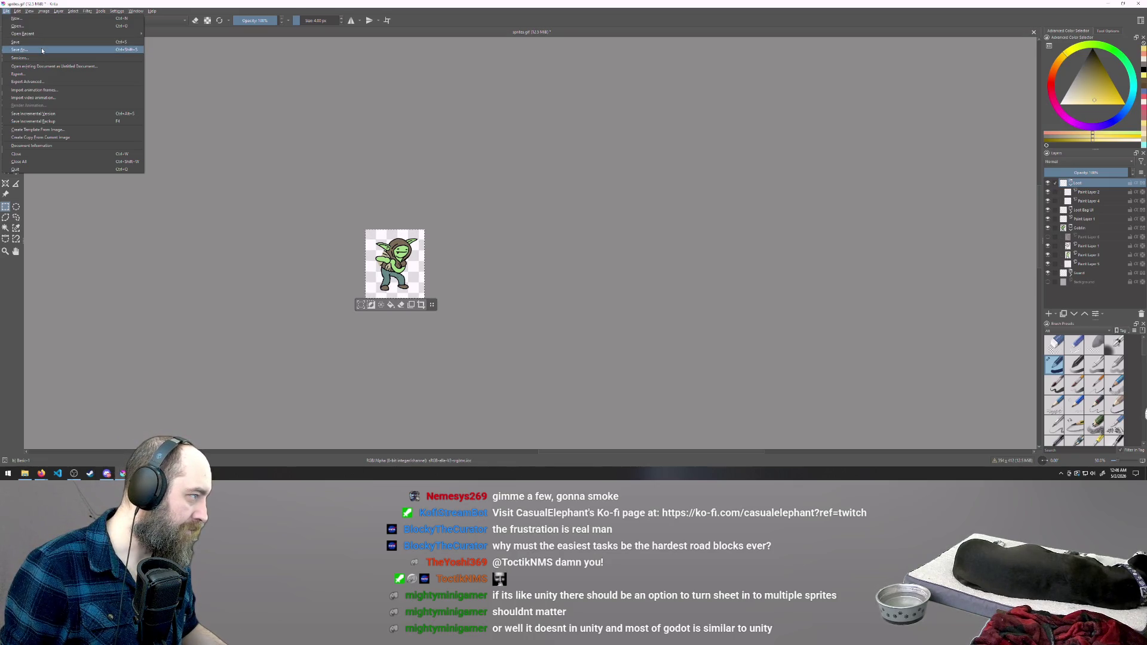
Export the cropped goblin as goblin.png with the default PNG settings
left_click(41, 74)
type("goblin")
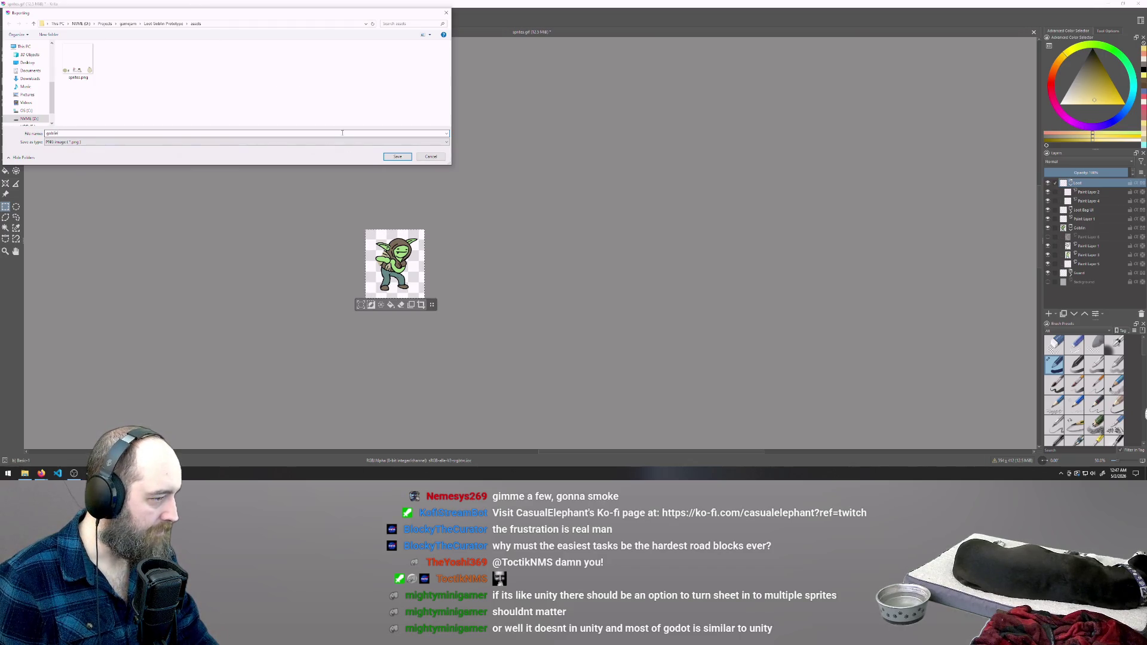
left_click(398, 158)
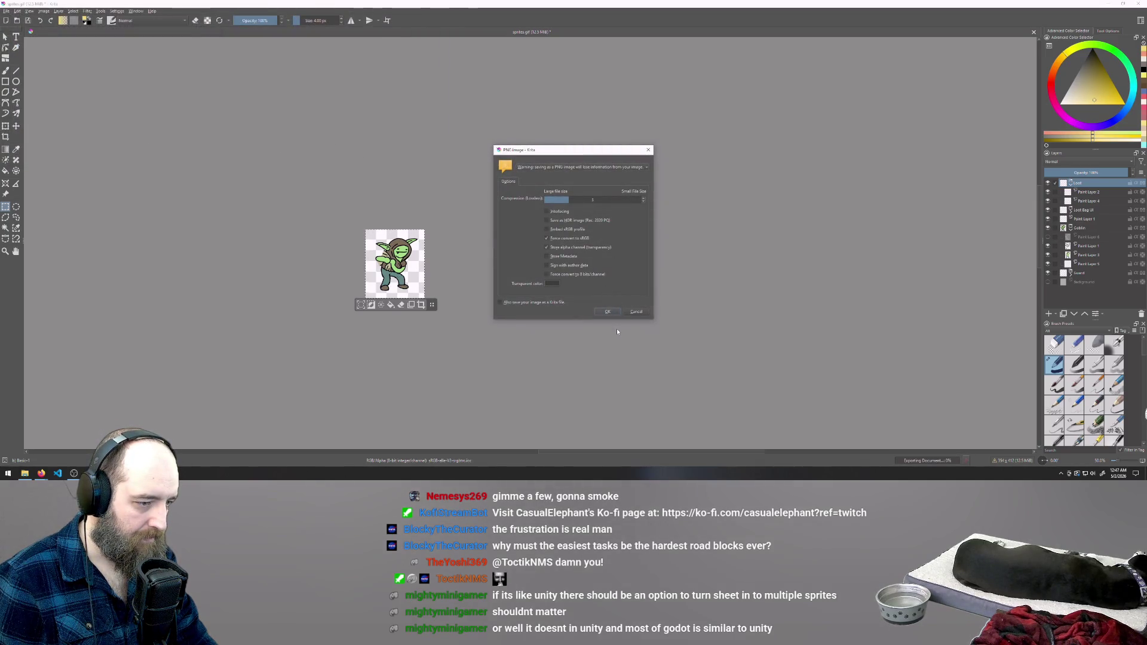
left_click(608, 311)
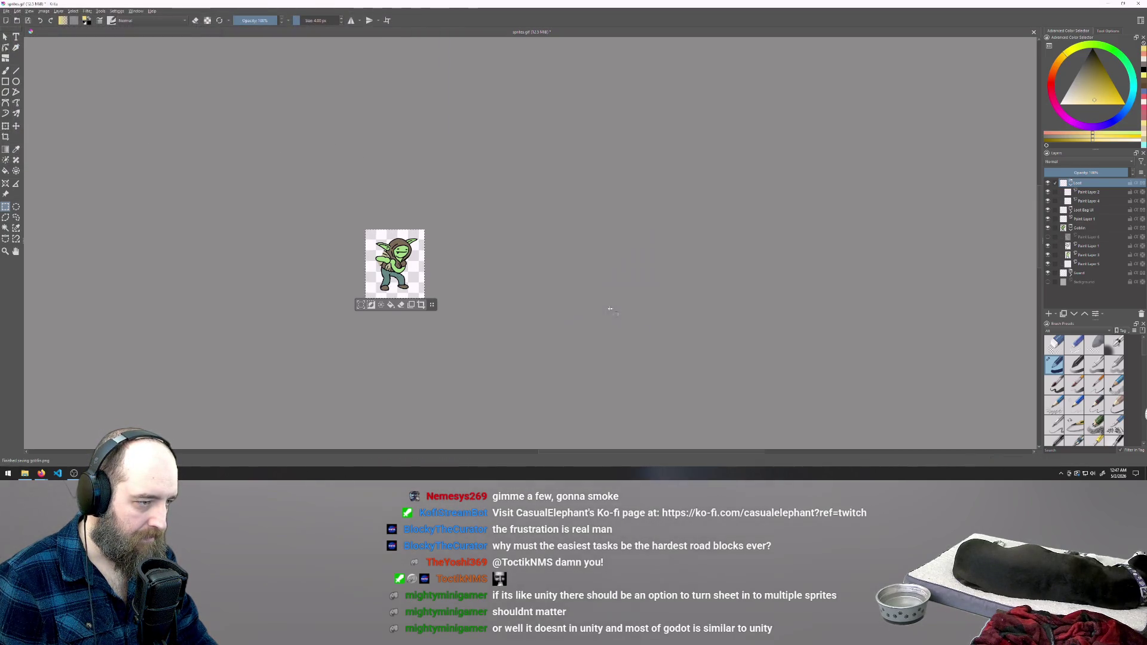
left_click(6, 11)
Undo the crop and save the full sheet as sprites.kra in the source-files folder
key("Escape")
key("ctrl+z")
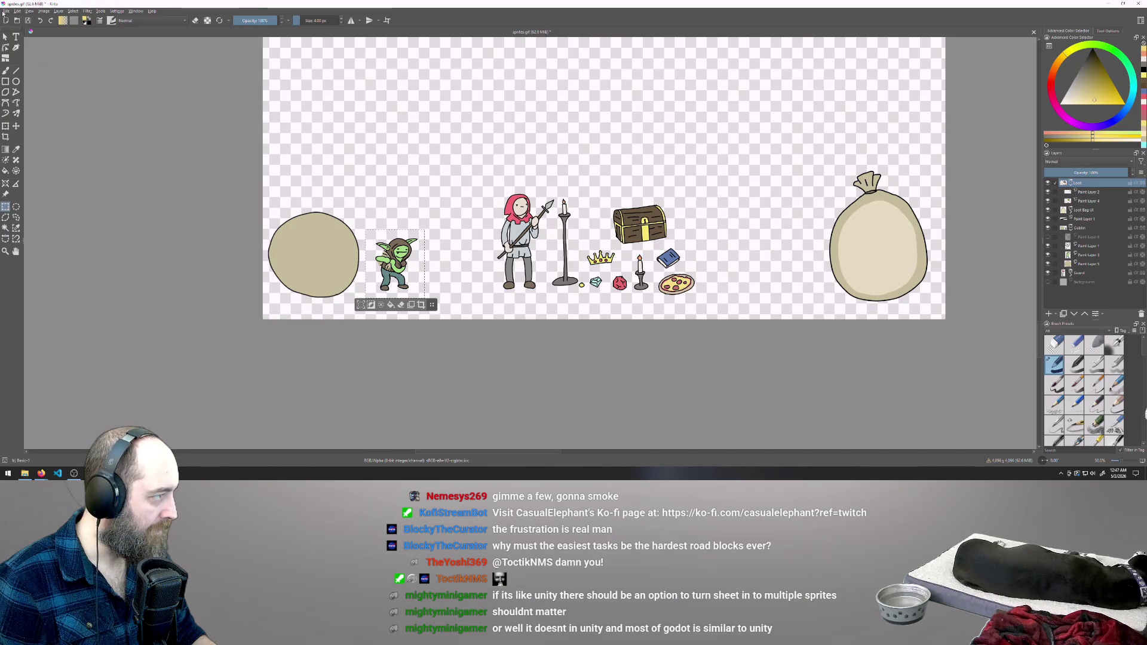
left_click(4, 11)
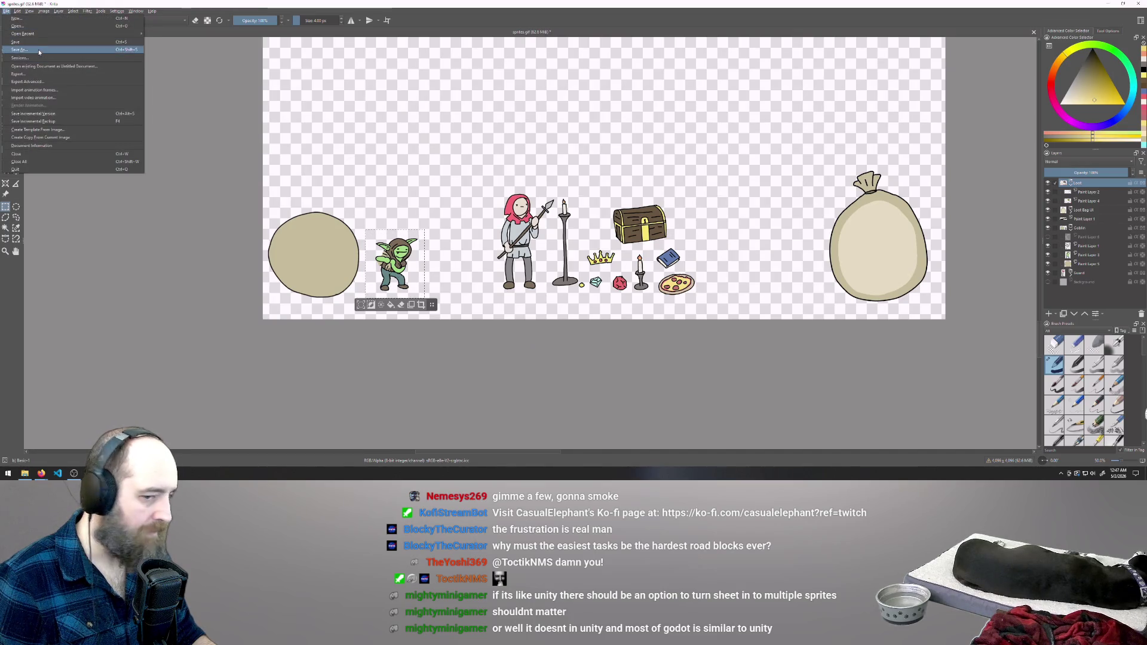
left_click(39, 53)
left_click(101, 142)
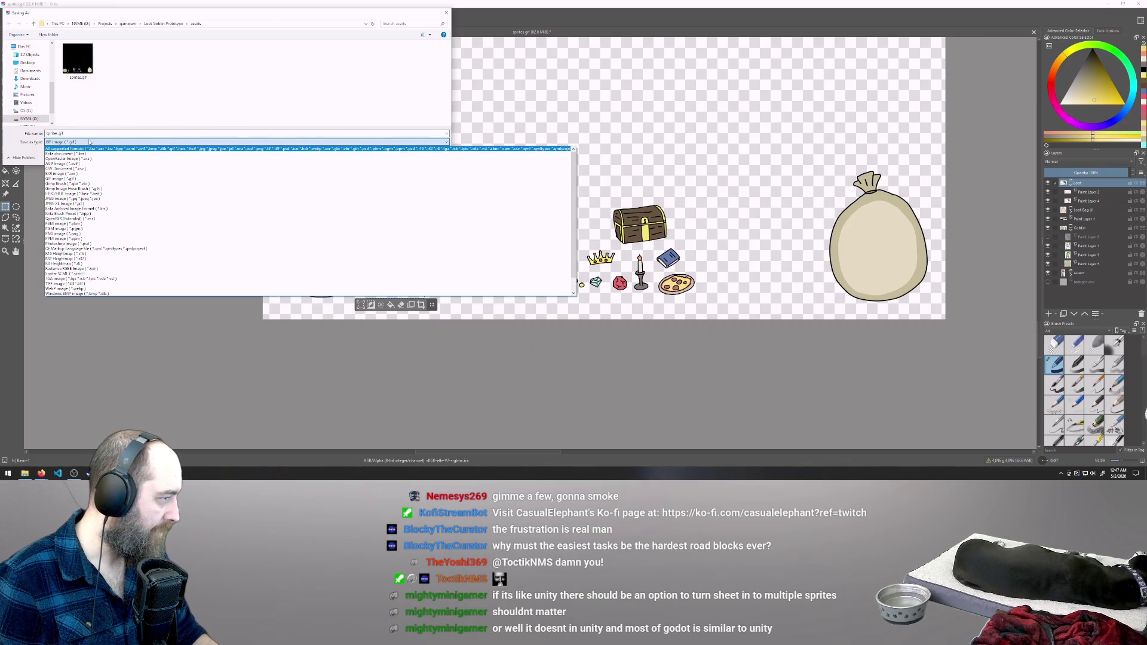
left_click(90, 154)
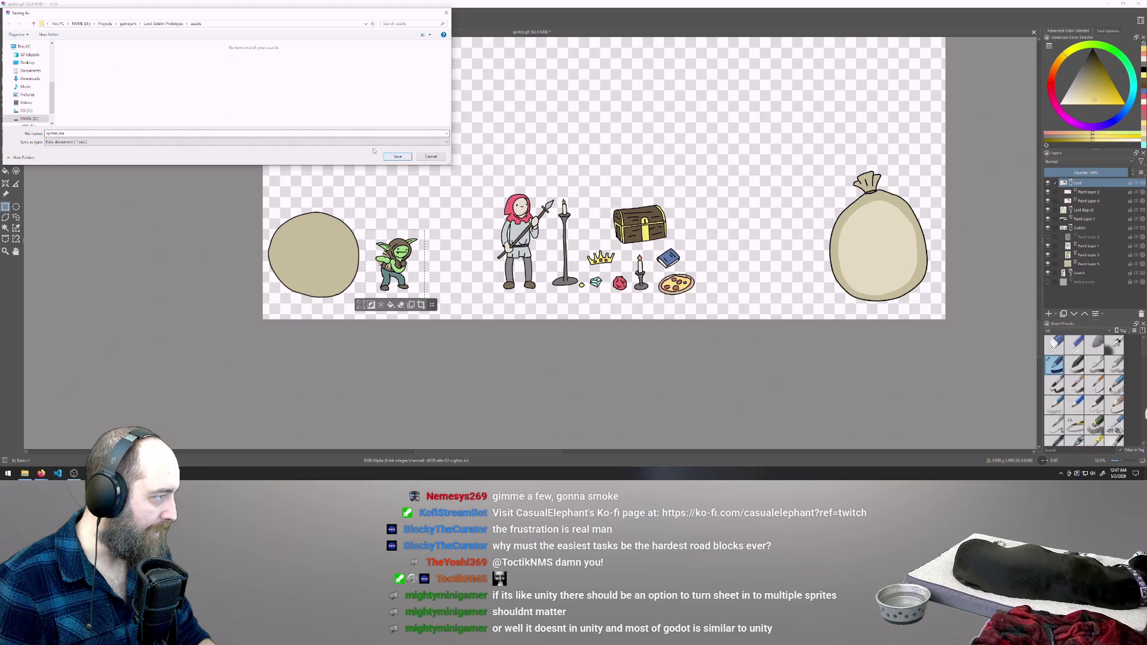
left_click(166, 23)
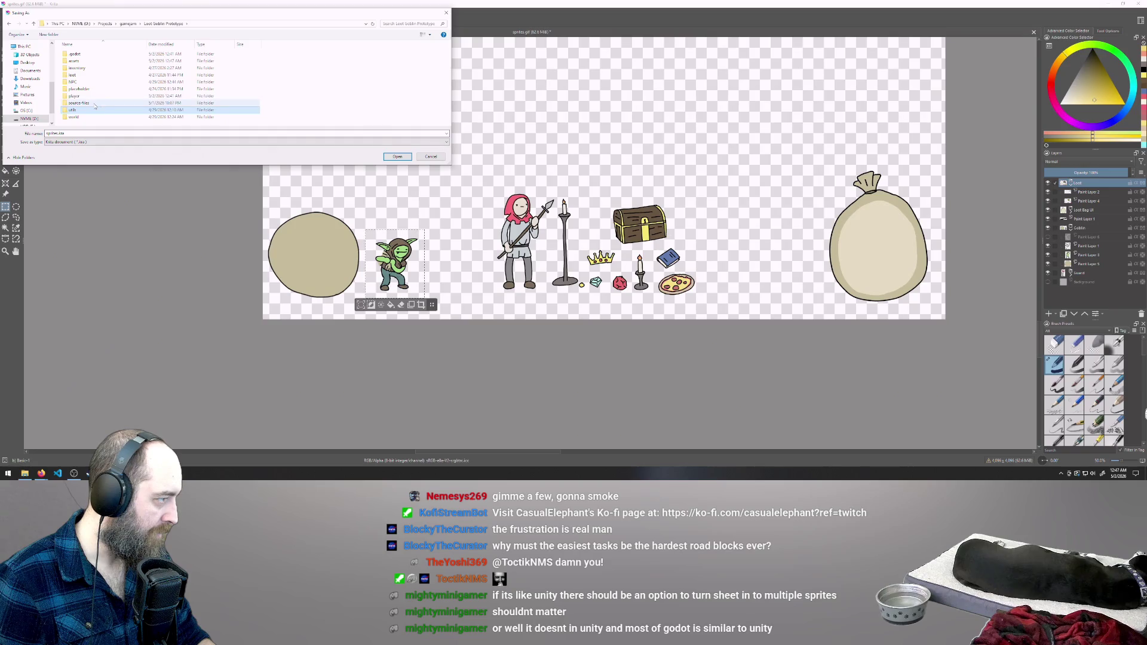
double_click(95, 104)
left_click(399, 157)
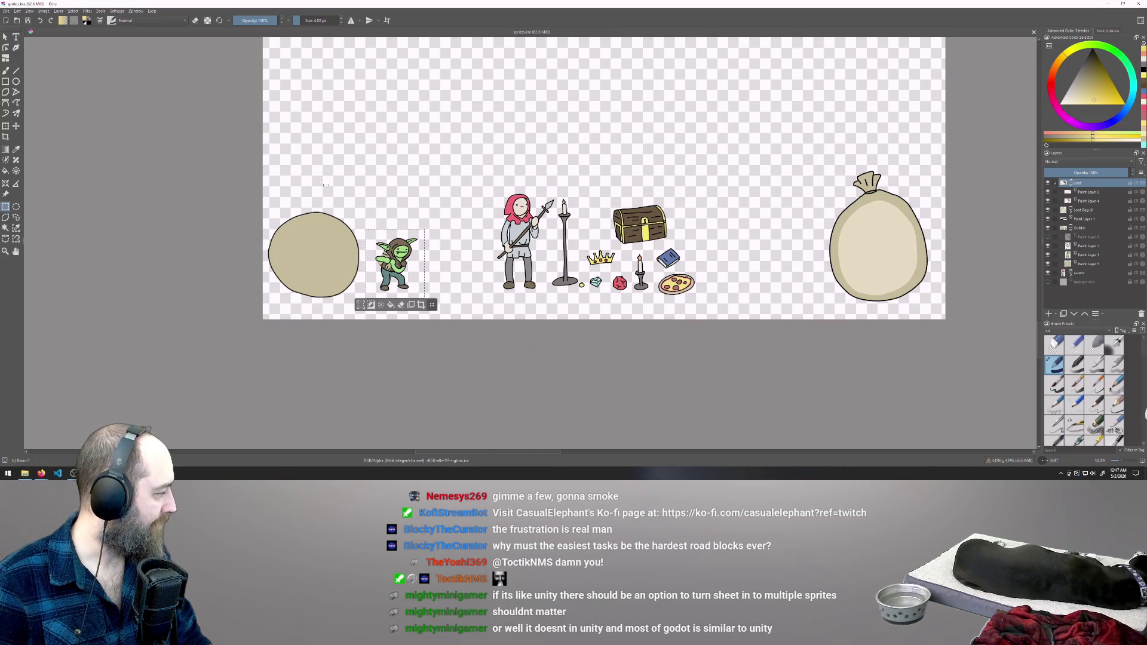
Select the red-hooded knight and crop the image down to it
left_click(461, 206)
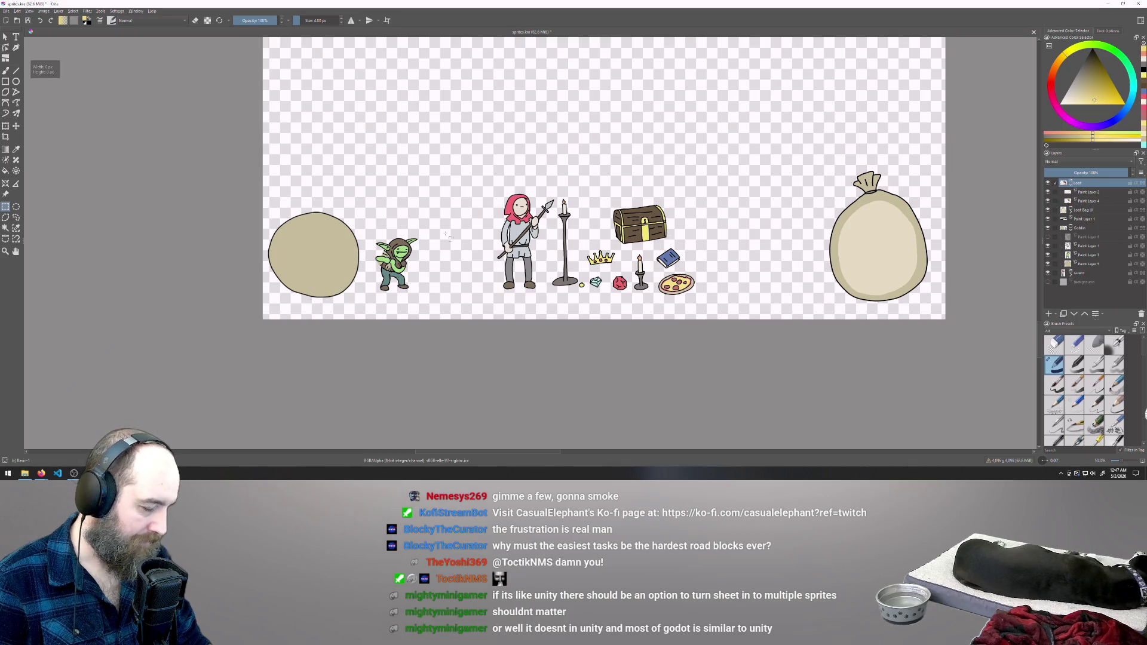
mouse_move(490, 185)
left_mouse_down()
mouse_move(527, 267)
mouse_move(552, 258)
mouse_move(557, 284)
left_mouse_up()
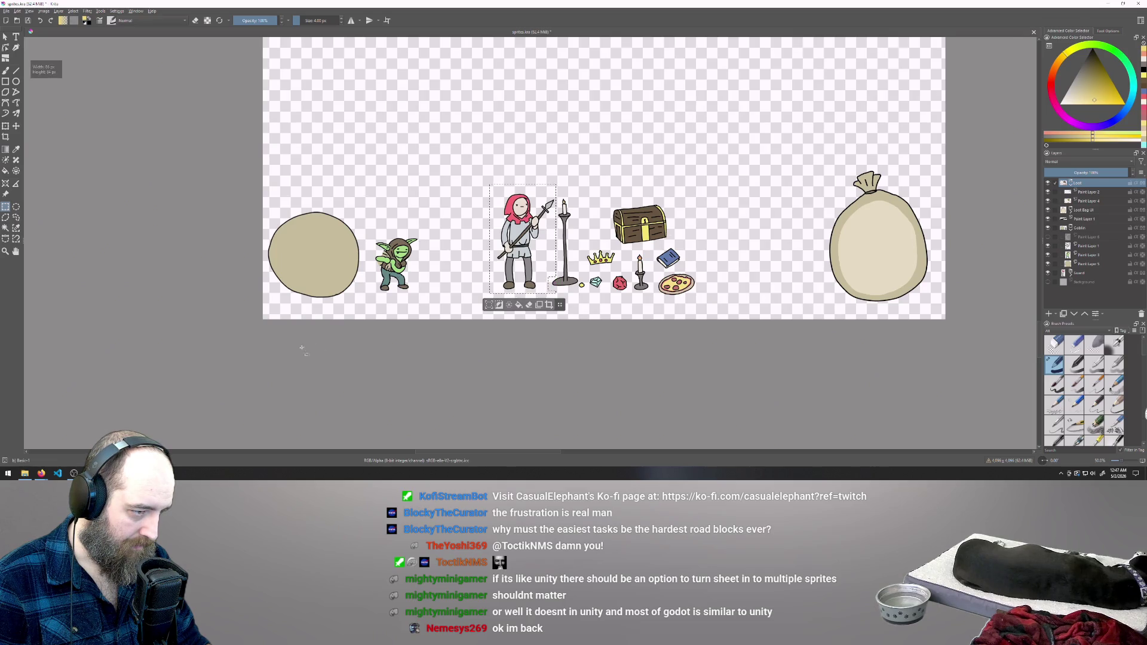
left_click(549, 305)
left_click_drag(579, 299, 546, 269)
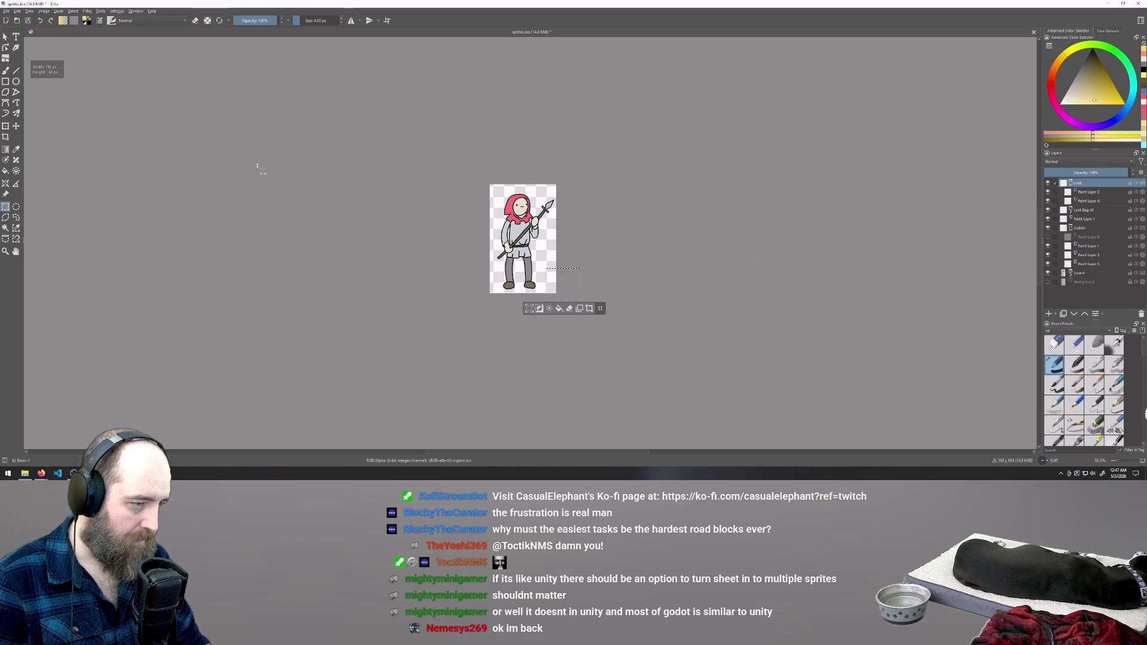
Export the knight as guard.png, then undo the crop to restore the full sheet
left_click(6, 11)
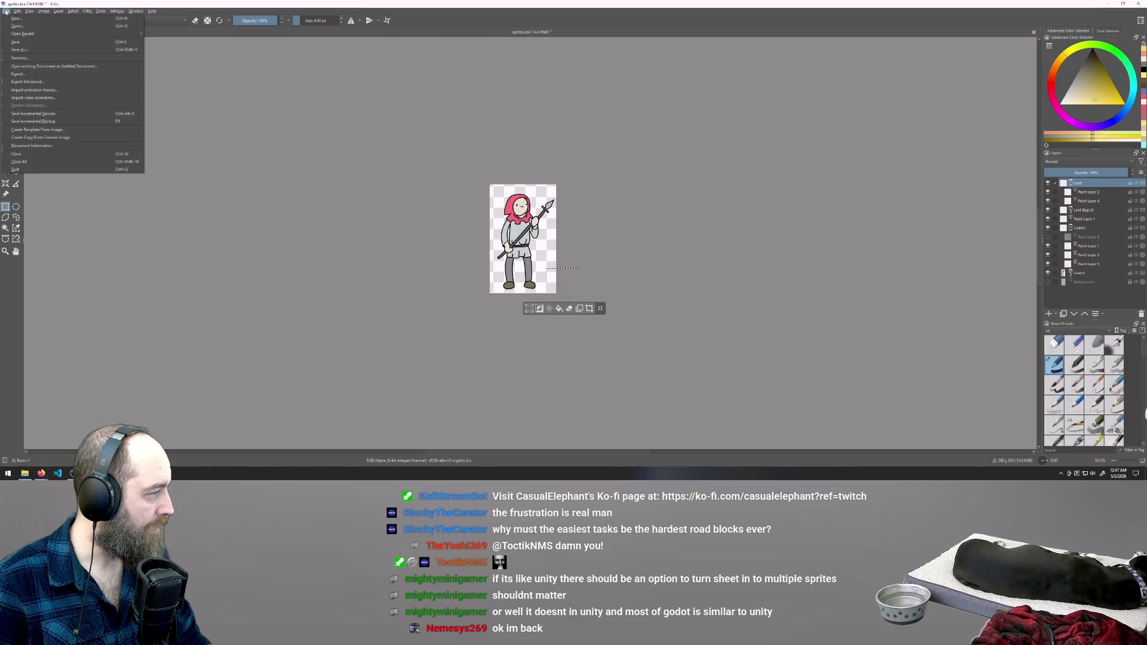
left_click(41, 73)
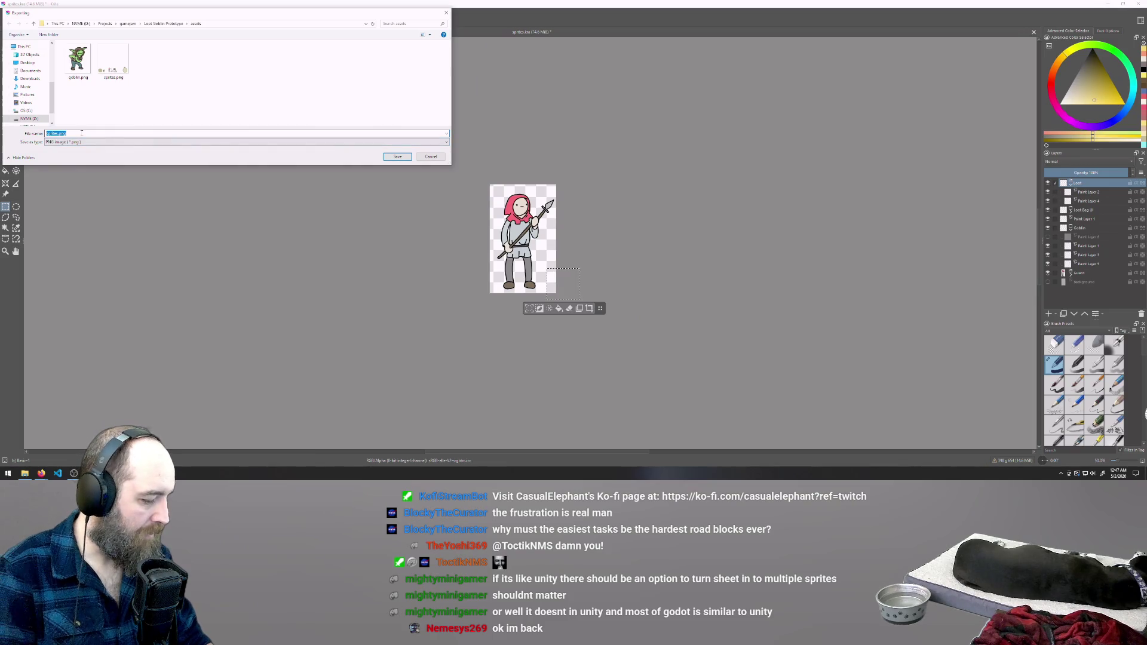
type("guard")
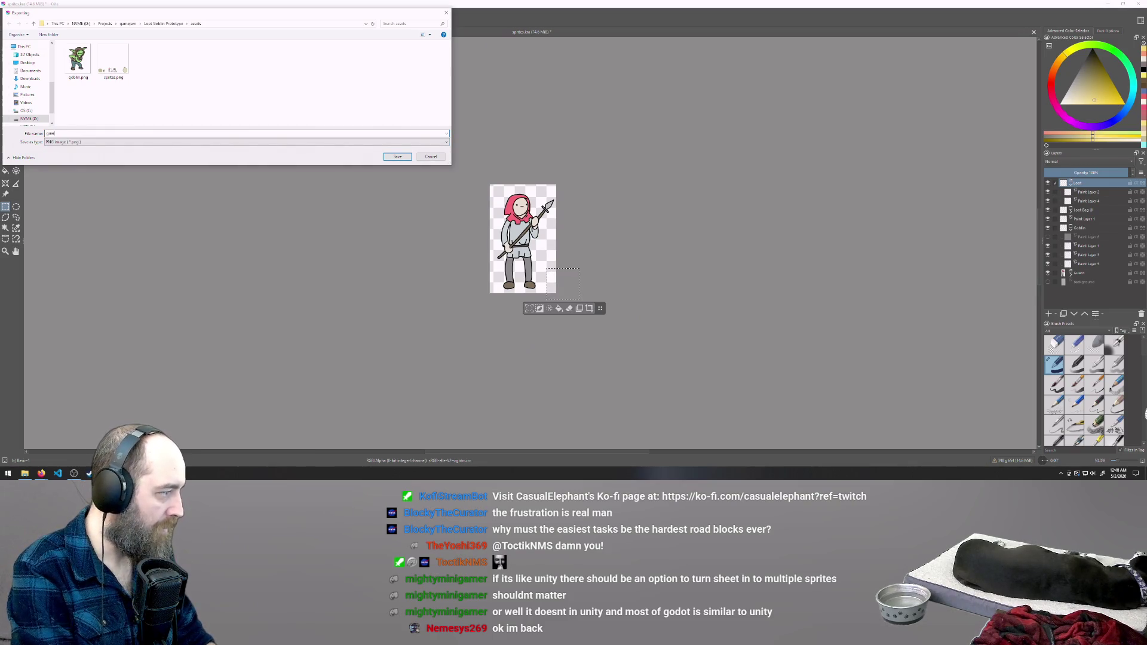
left_click(400, 156)
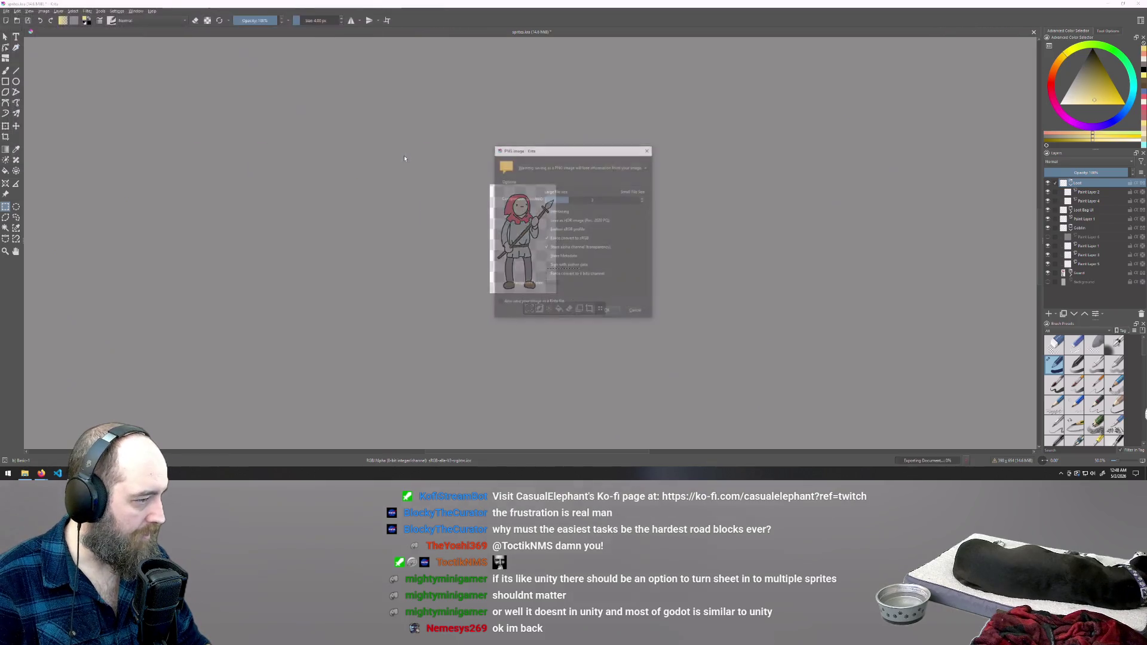
left_click(608, 312)
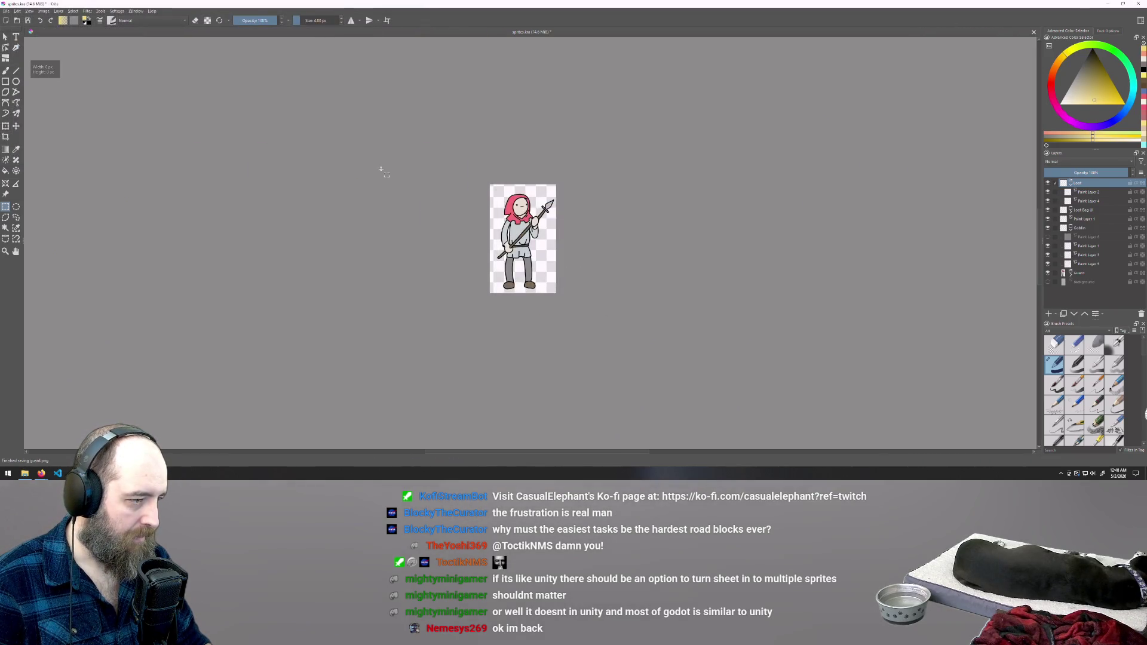
key("ctrl+z")
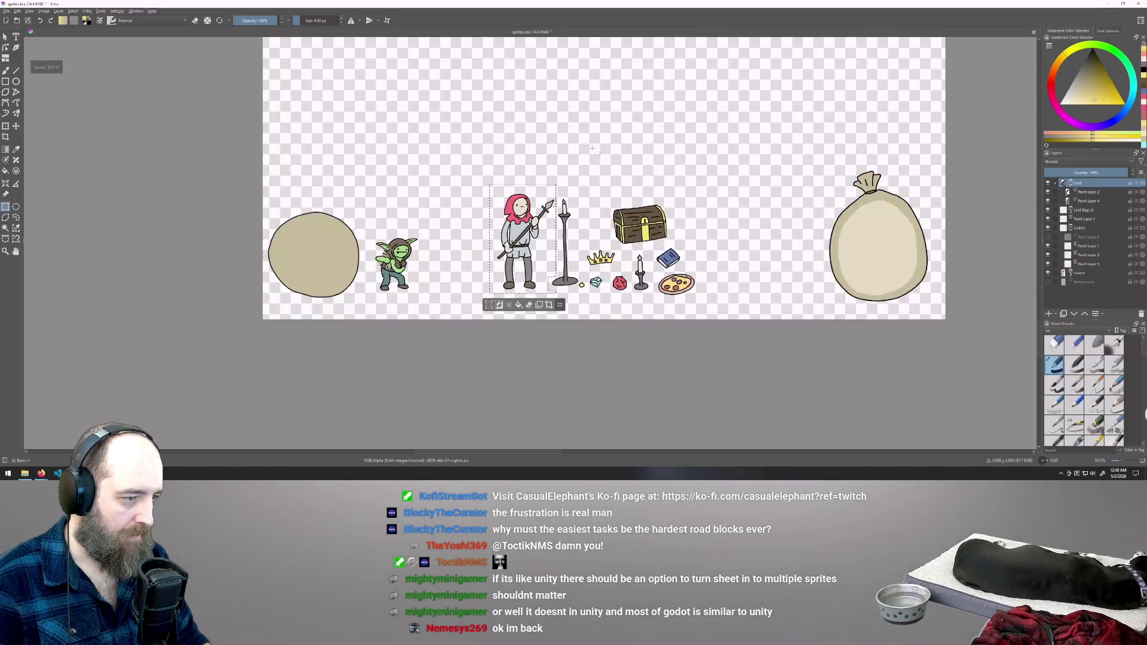
Select the round beige sprite on the left and crop the image to it
left_click(360, 209)
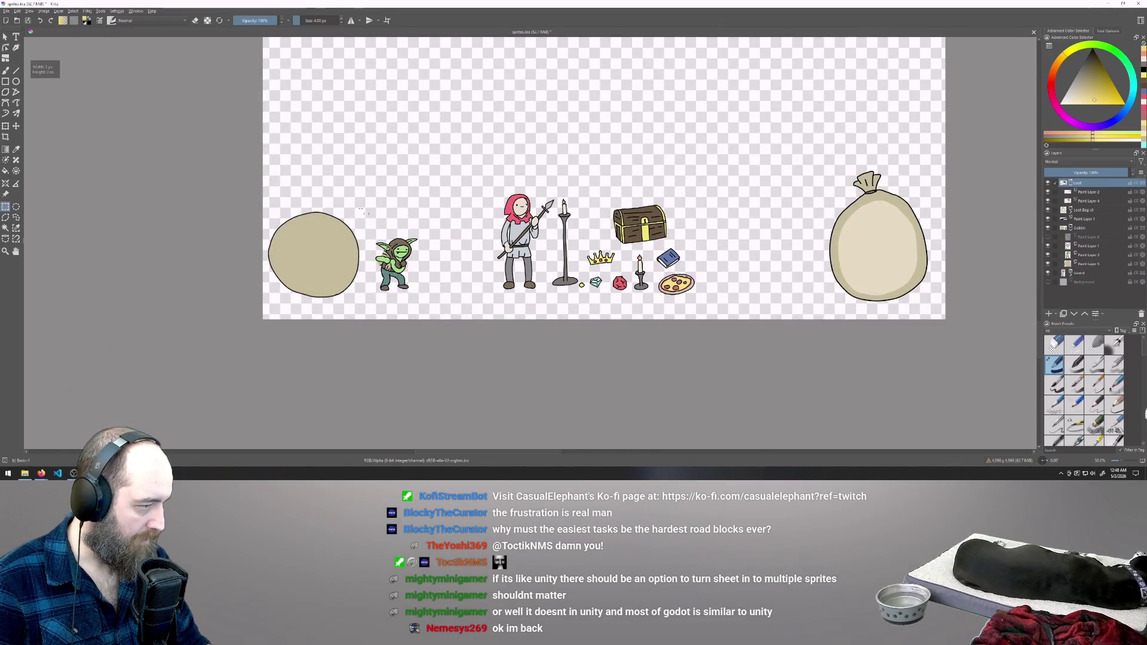
mouse_move(366, 202)
left_mouse_down()
mouse_move(311, 316)
mouse_move(239, 323)
mouse_move(272, 311)
mouse_move(269, 297)
mouse_move(361, 209)
left_mouse_up()
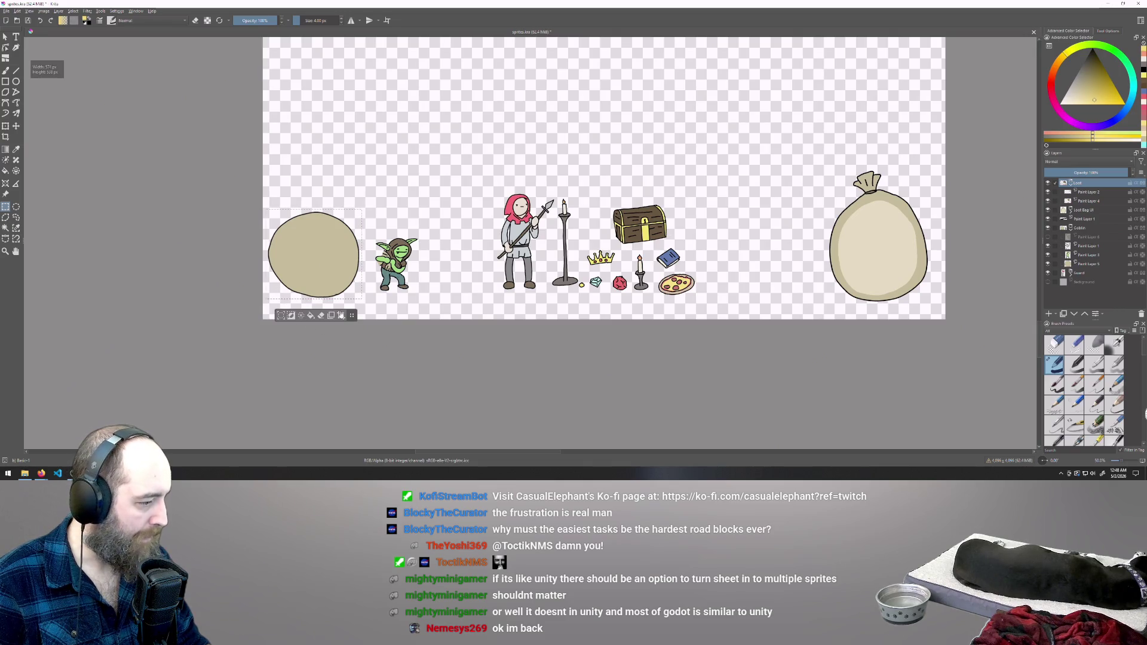
left_click(341, 315)
Start saving the cropped image as a new file, then cancel and restore the maximized Krita window
left_click(7, 10)
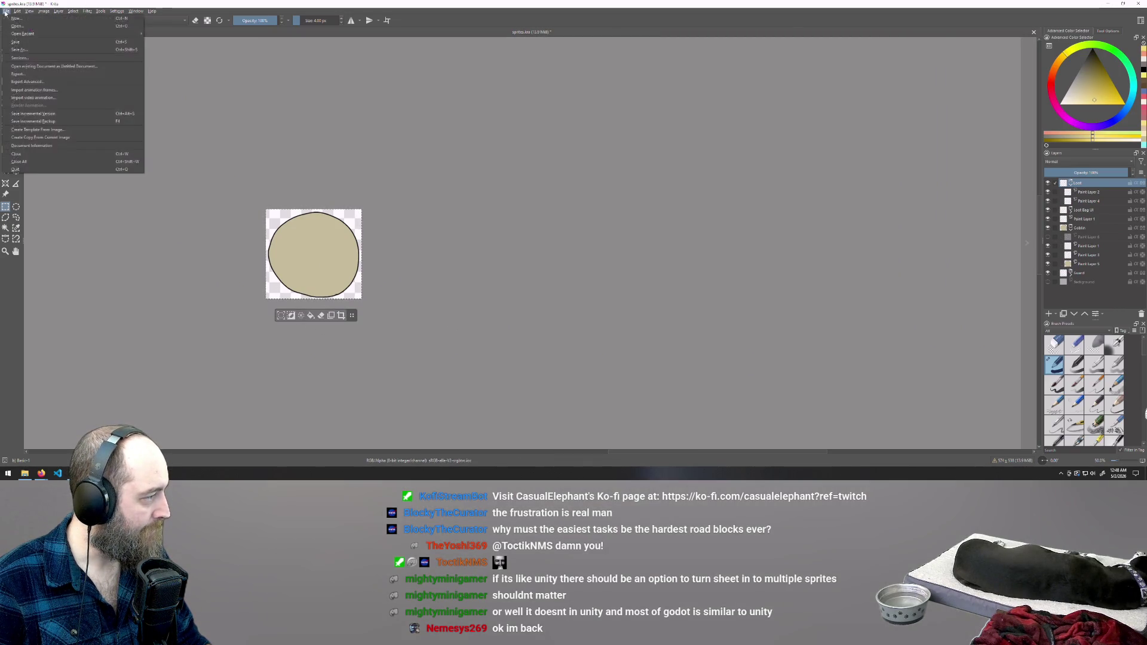
left_click(24, 51)
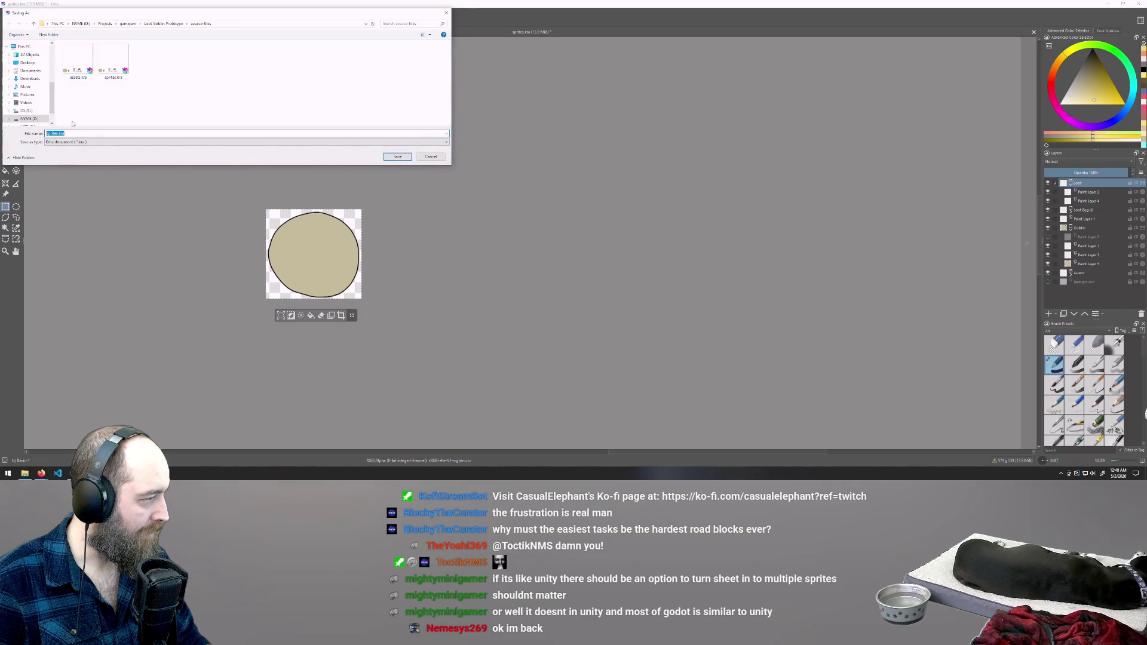
left_click(94, 143)
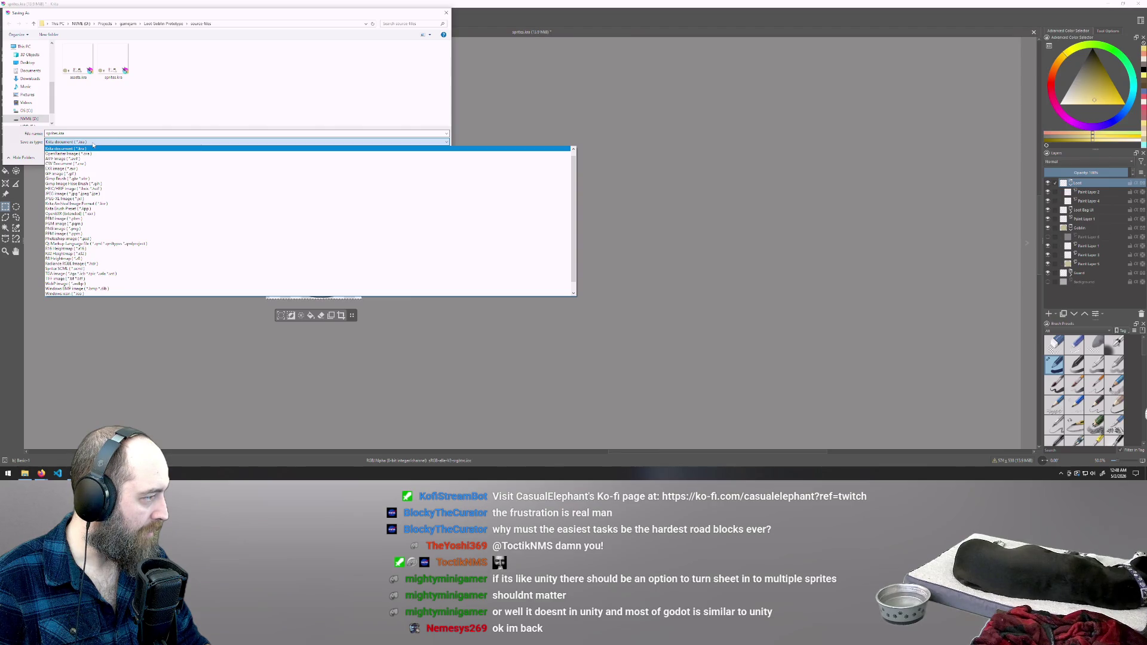
left_click(163, 24)
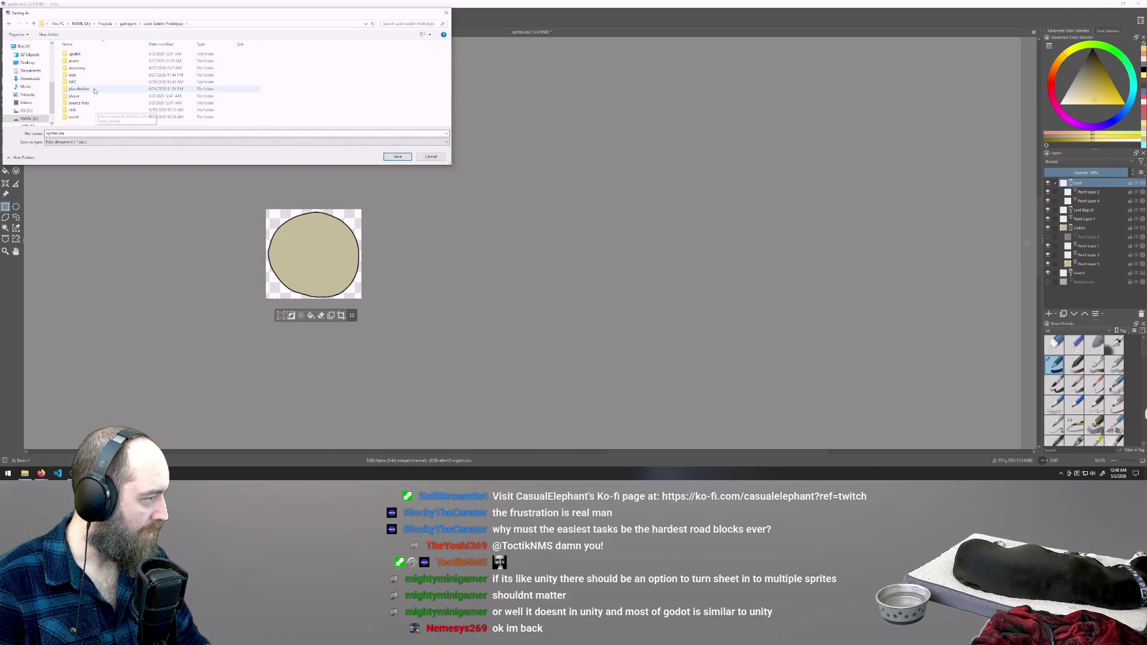
left_click(431, 157)
left_click_drag(373, 3, 373, 14)
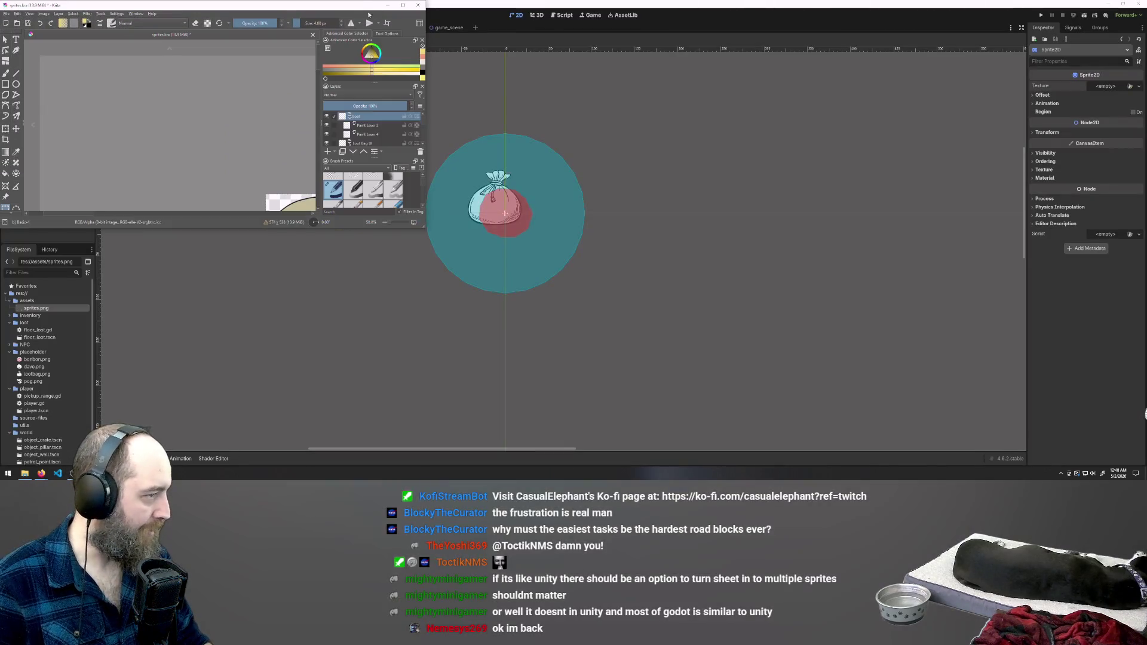
left_click(402, 5)
Export the cropped round sprite as lootbag.png with the default PNG settings
left_click(7, 12)
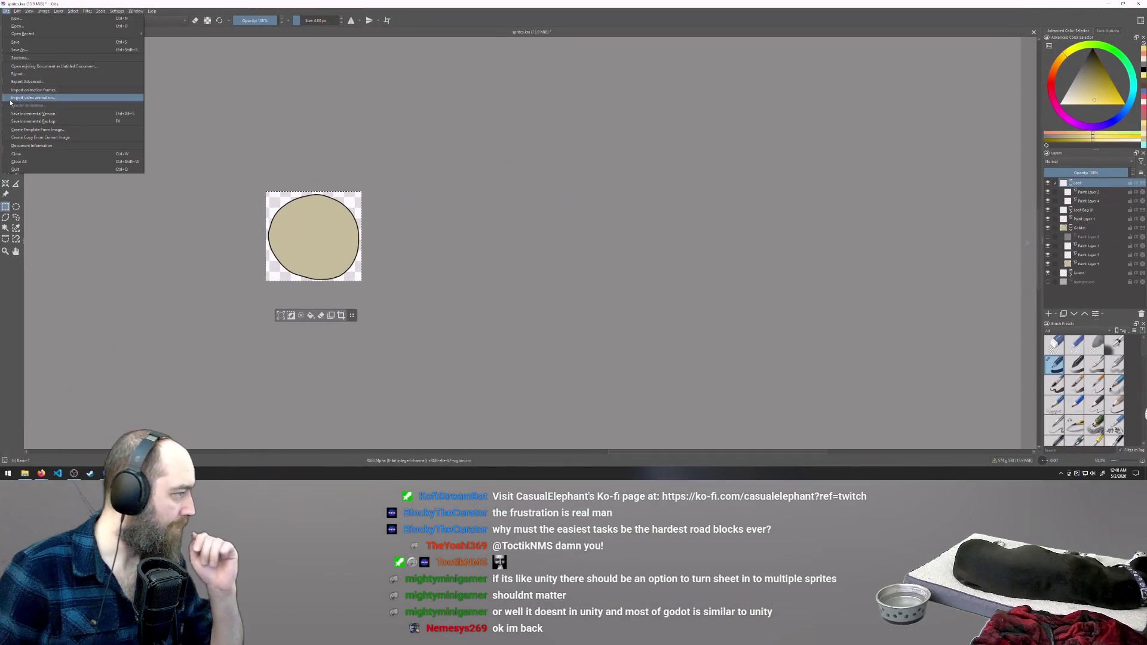
left_click(25, 75)
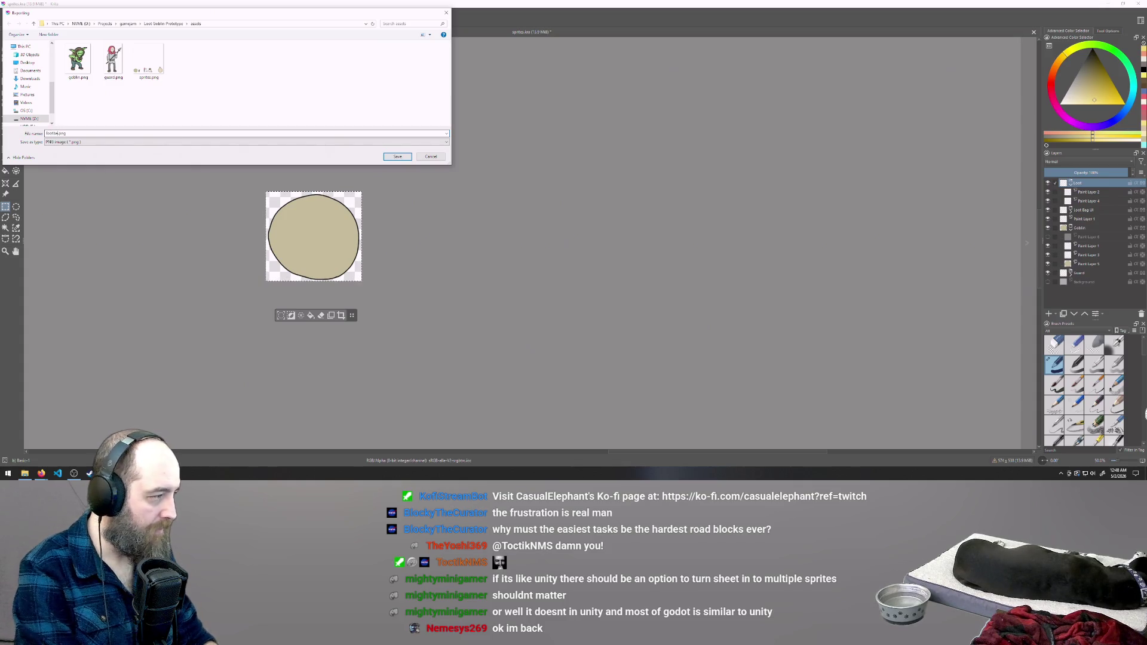
key("Return")
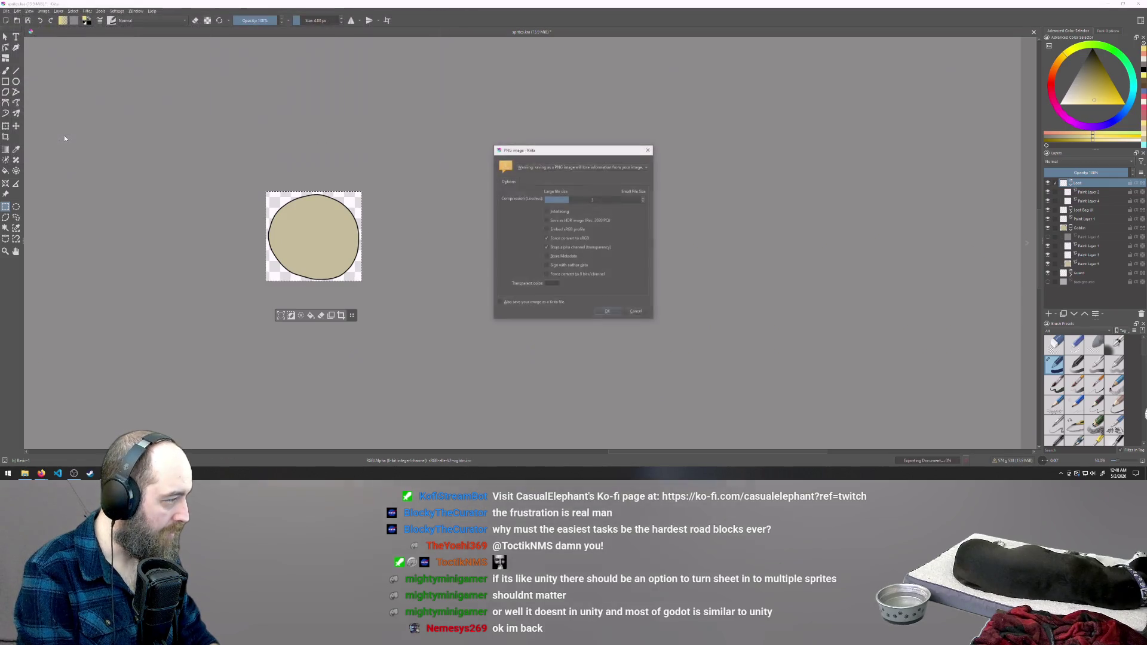
left_click(608, 313)
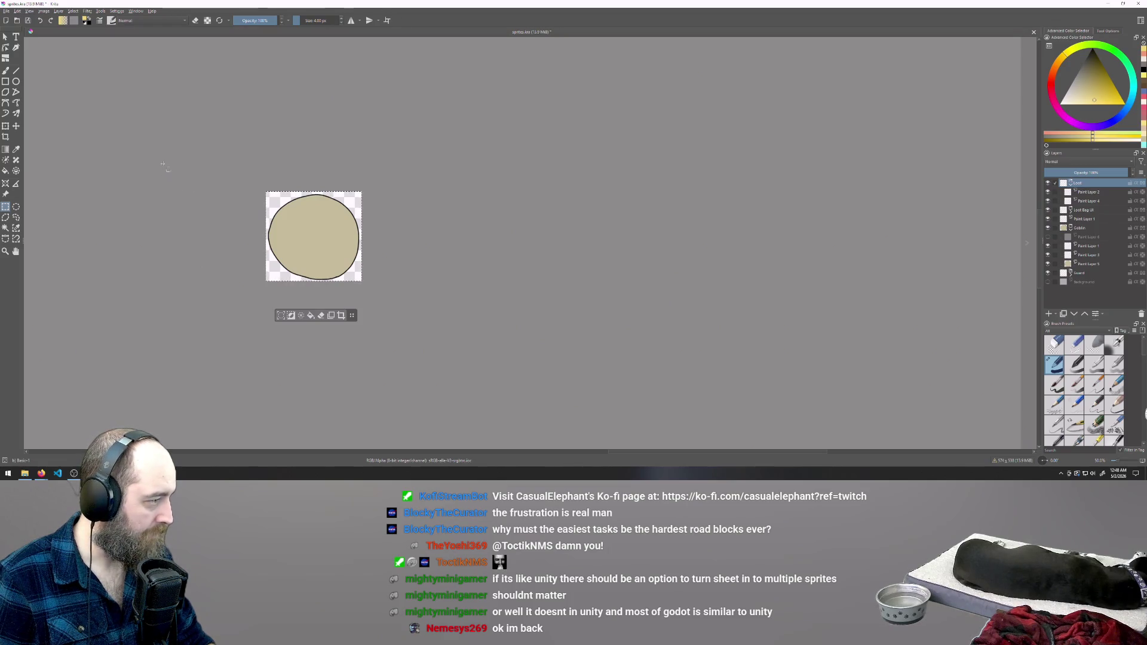
Clear the current selection and select the entire image
left_click(144, 147)
key("ctrl+a")
left_click(239, 117)
key("ctrl+a")
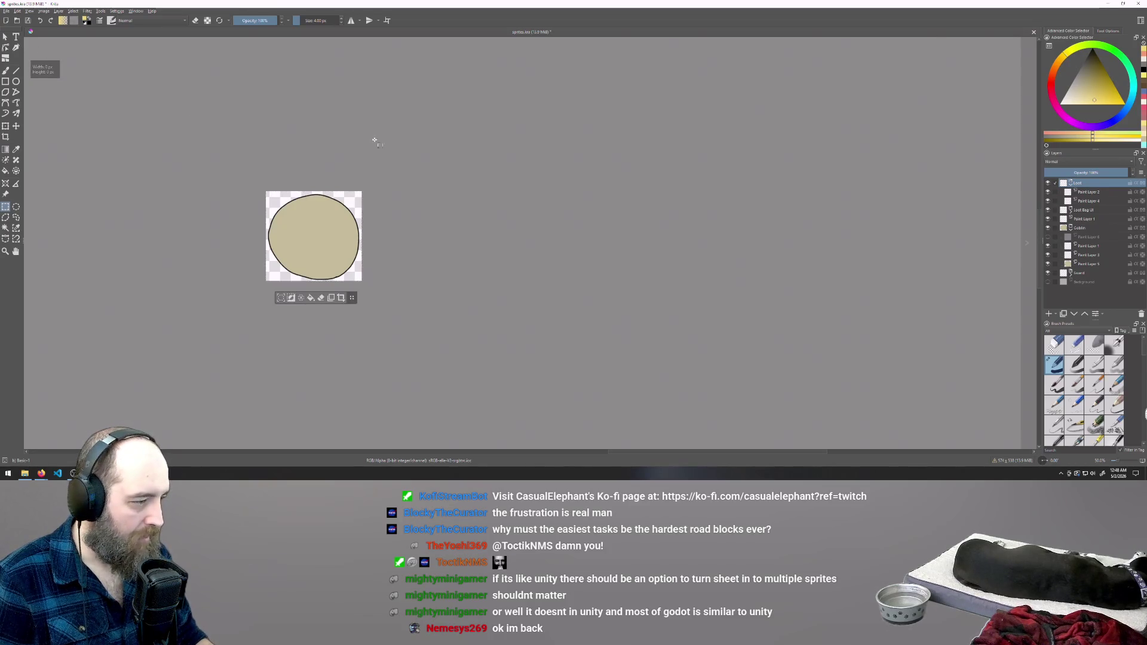
Undo the crop to restore the full sheet and crop to the loot bag on the right
key("ctrl+z")
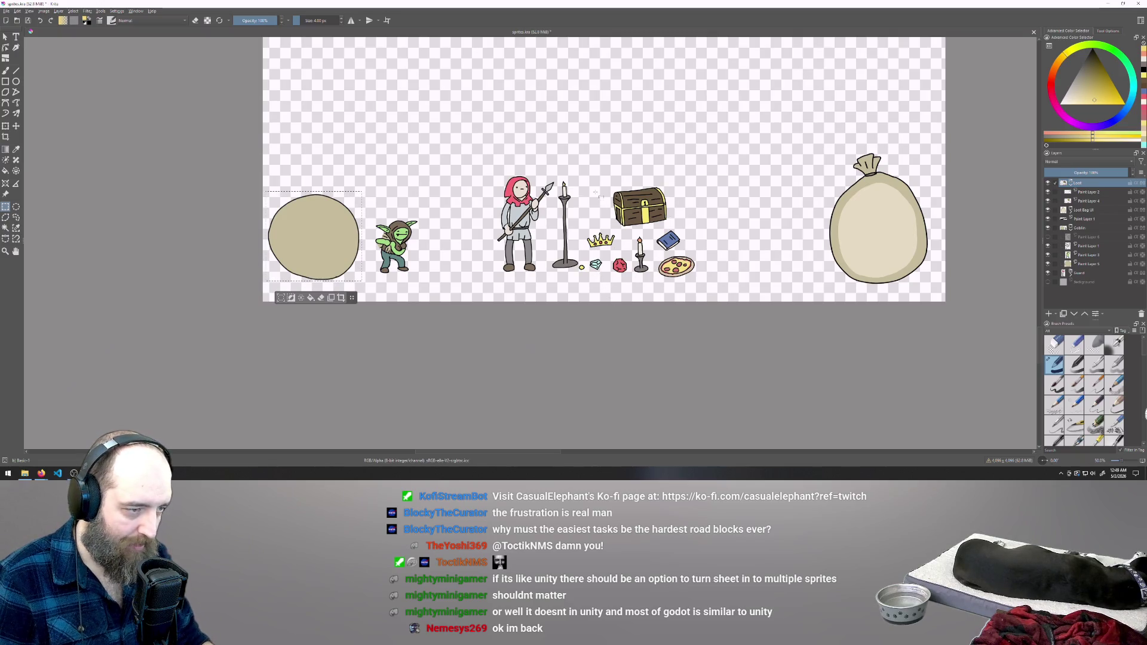
left_click(657, 206)
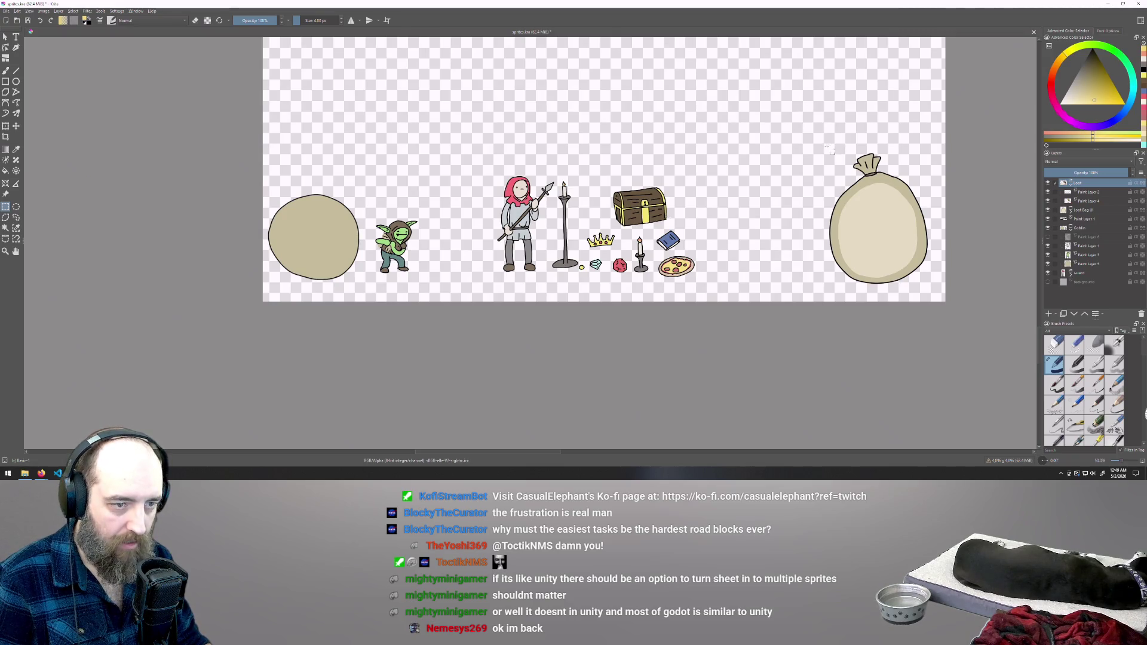
mouse_move(818, 144)
left_mouse_down()
mouse_move(943, 287)
mouse_move(933, 289)
left_mouse_up()
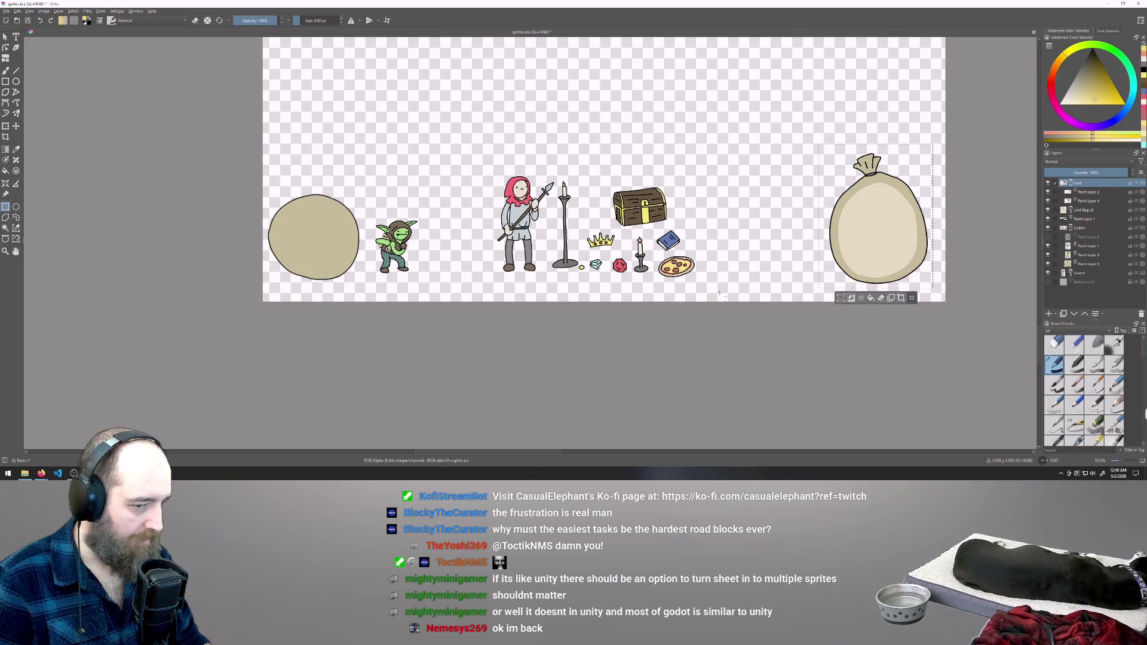
left_click(903, 298)
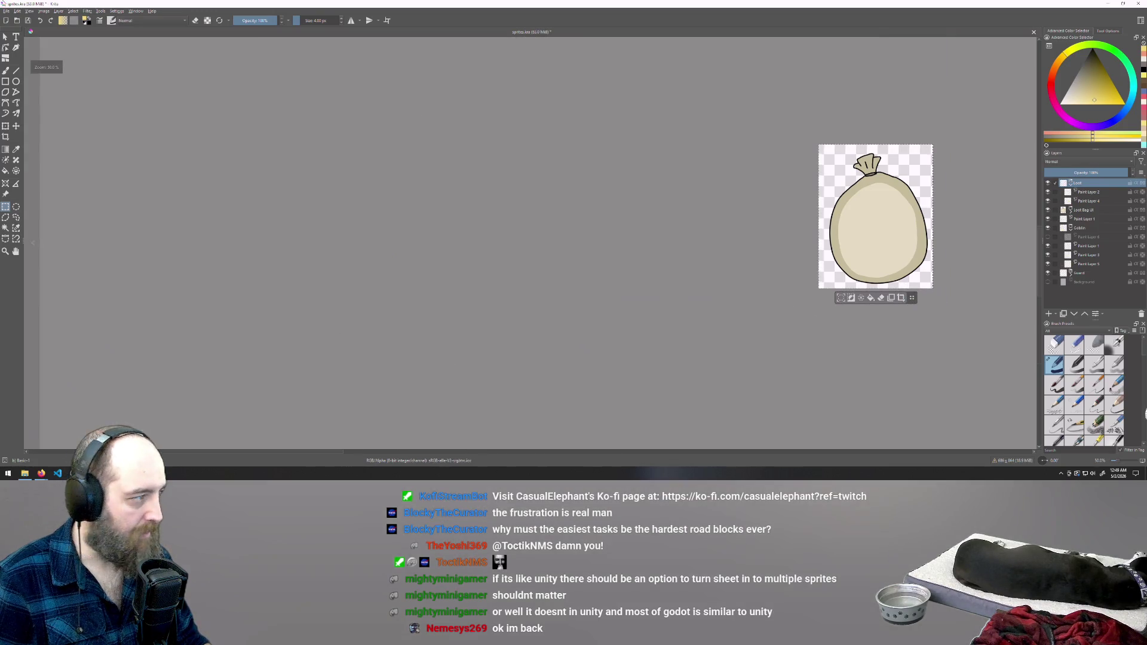
Export the cropped loot bag as lootbag_UI.png with default PNG settings
left_click(7, 12)
left_click(18, 74)
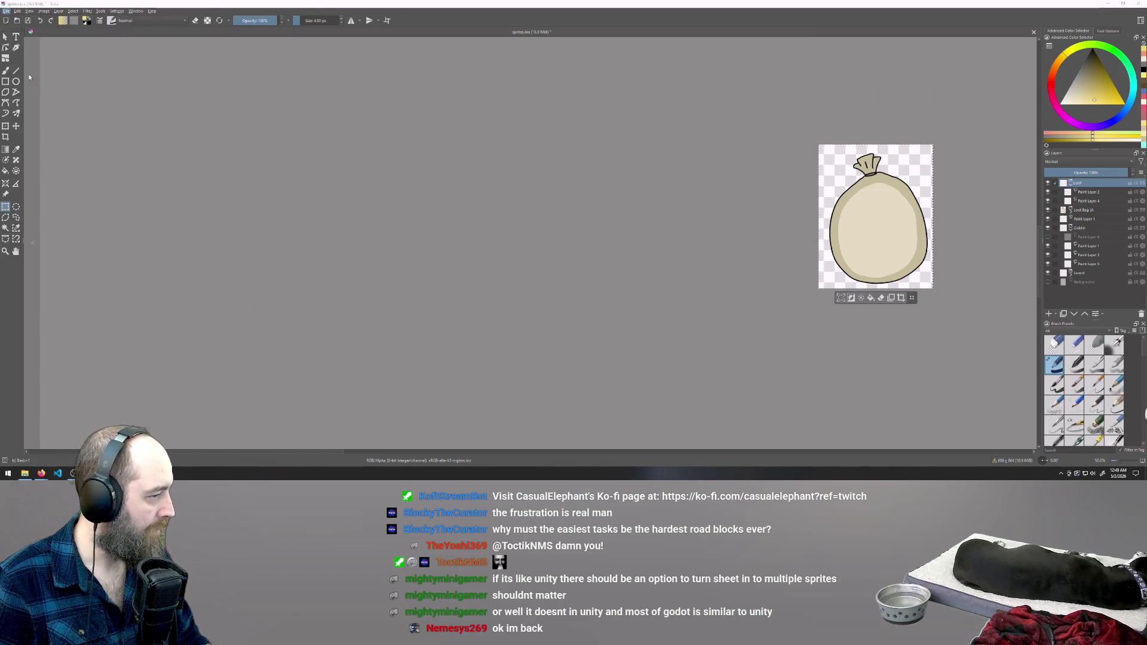
left_click(144, 59)
left_click(48, 133)
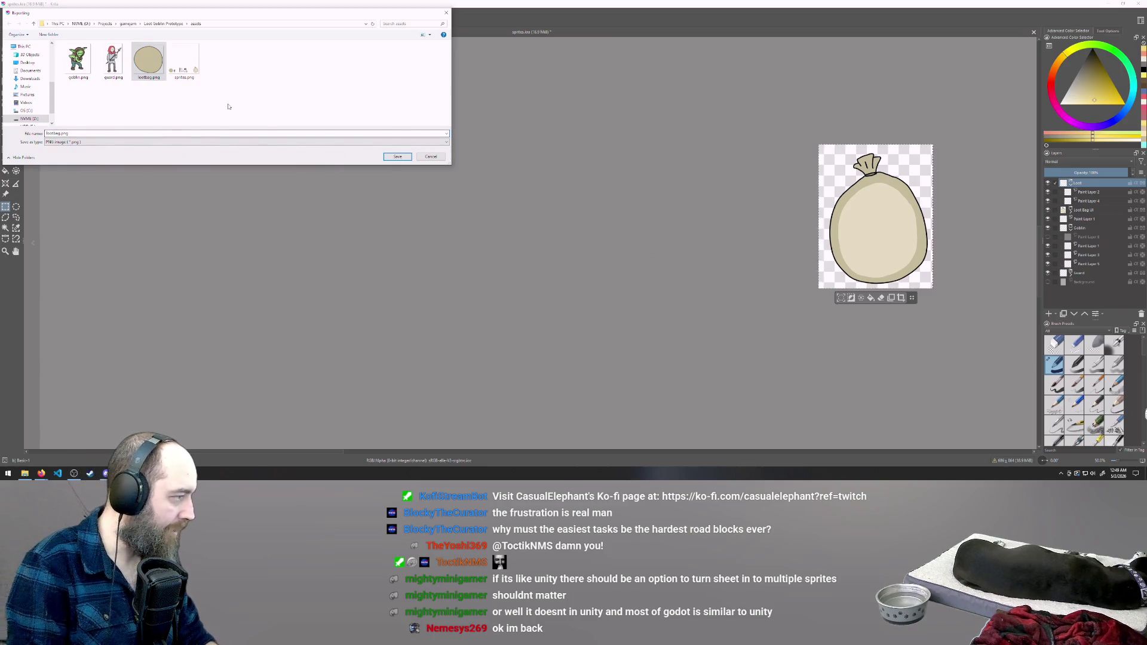
type("_UI")
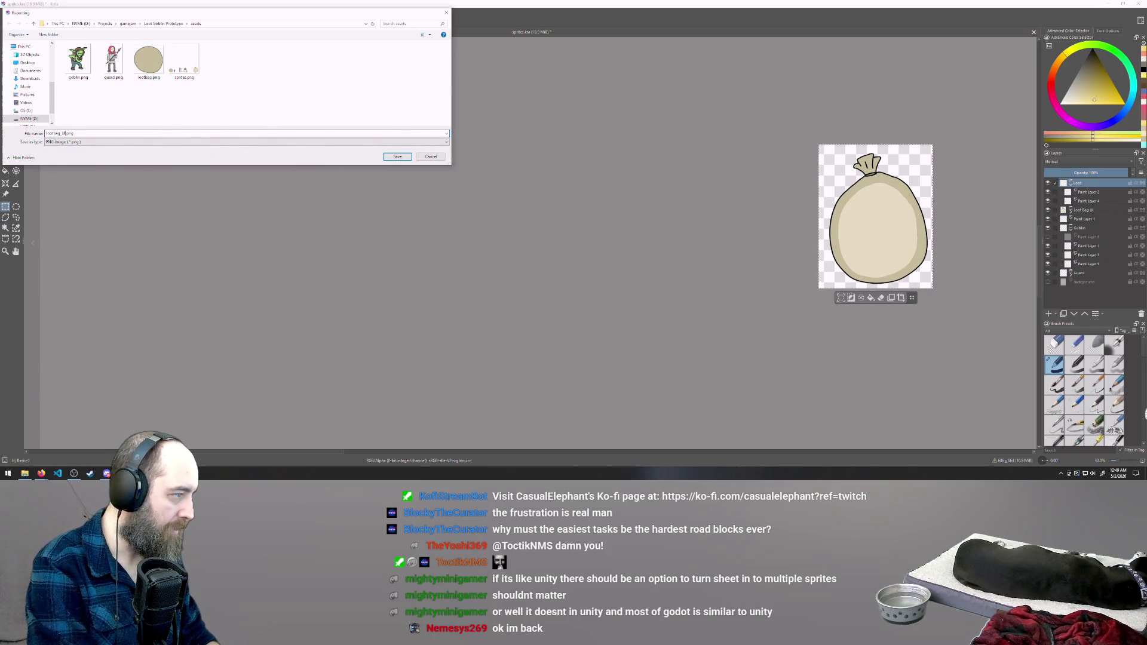
left_click(403, 159)
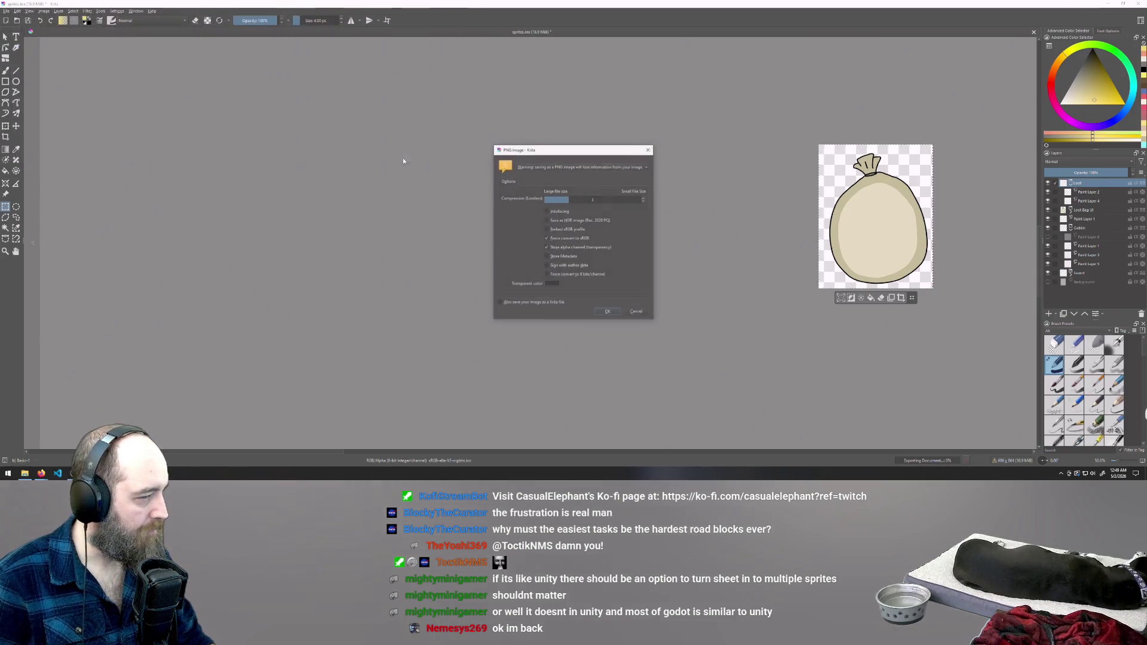
left_click(612, 311)
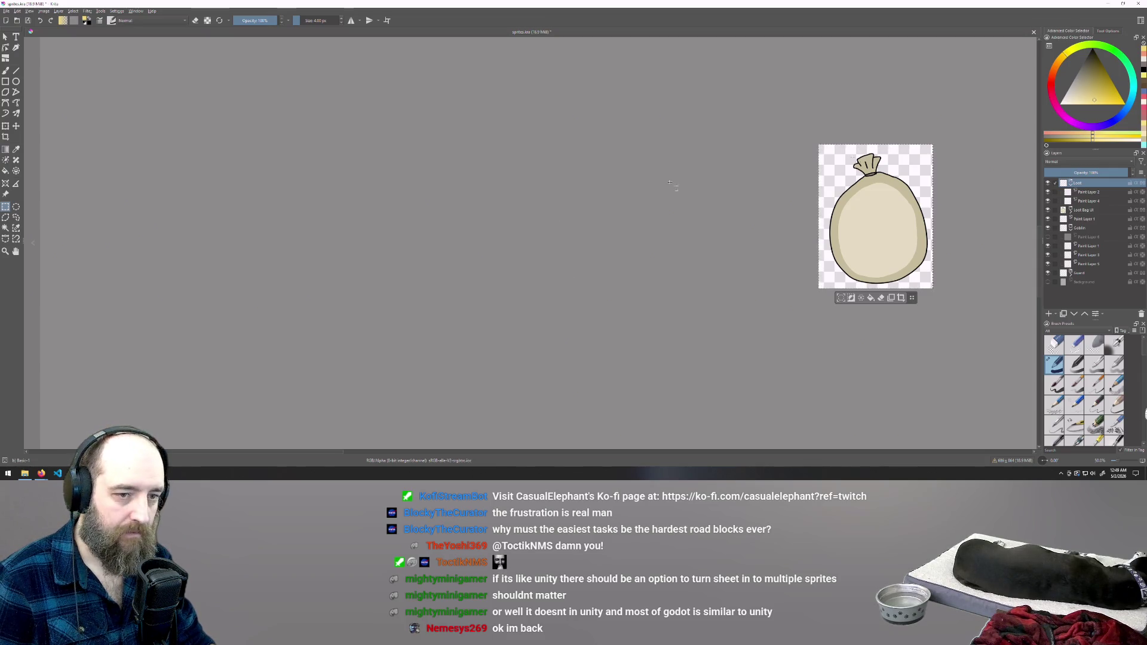
left_click(374, 112)
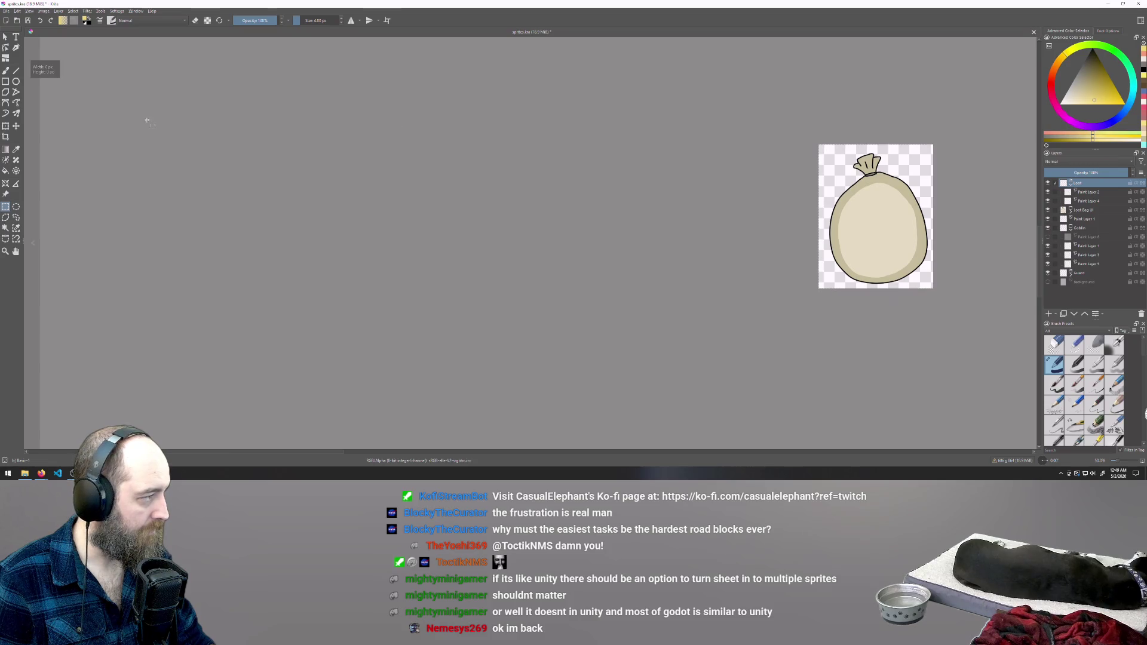
Restore the full sprite sheet and crop it to the small candle
key("ctrl+z")
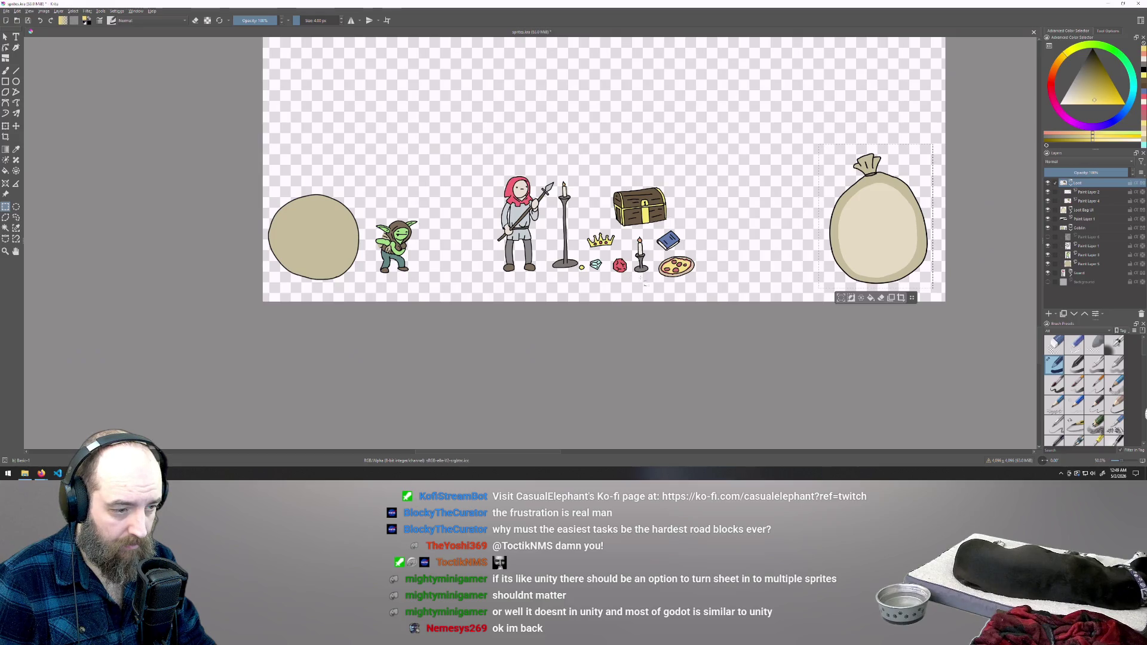
left_click_drag(631, 275, 651, 234)
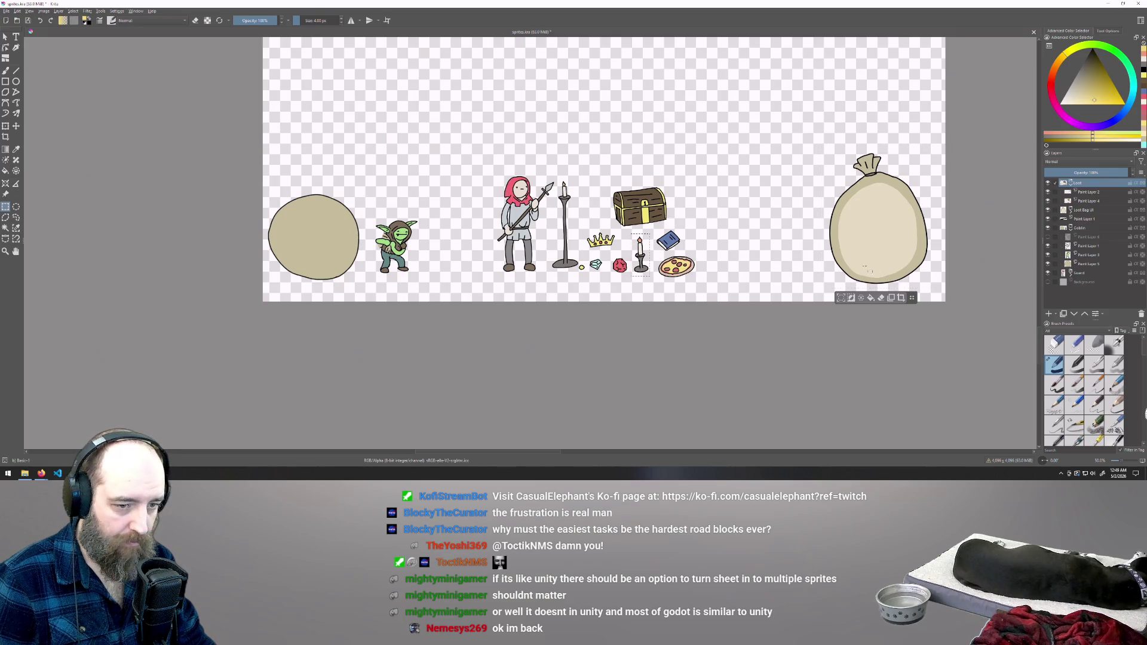
left_click(901, 299)
Export the cropped candle as loot_candle, accepting the default PNG options
left_click(7, 11)
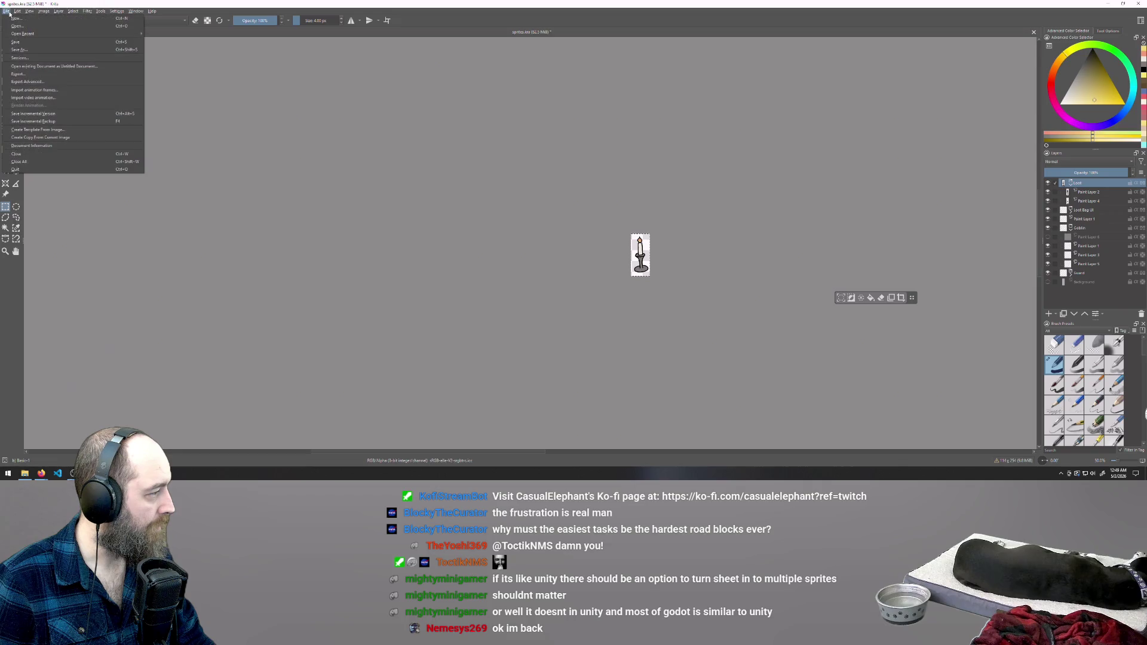
left_click(30, 74)
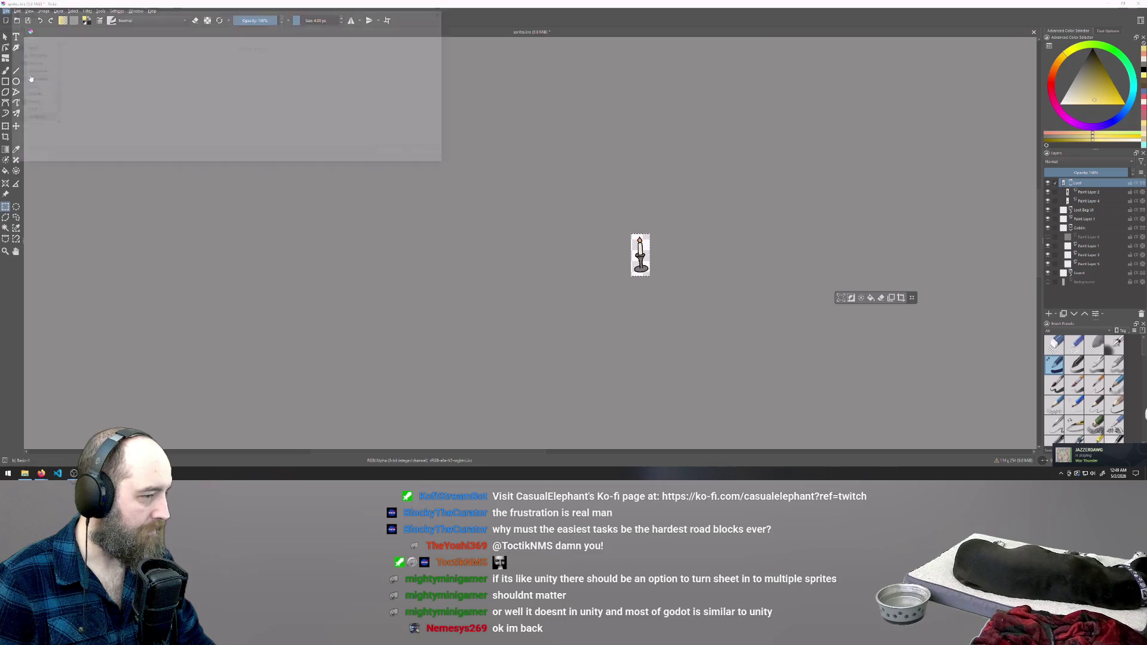
type("loo")
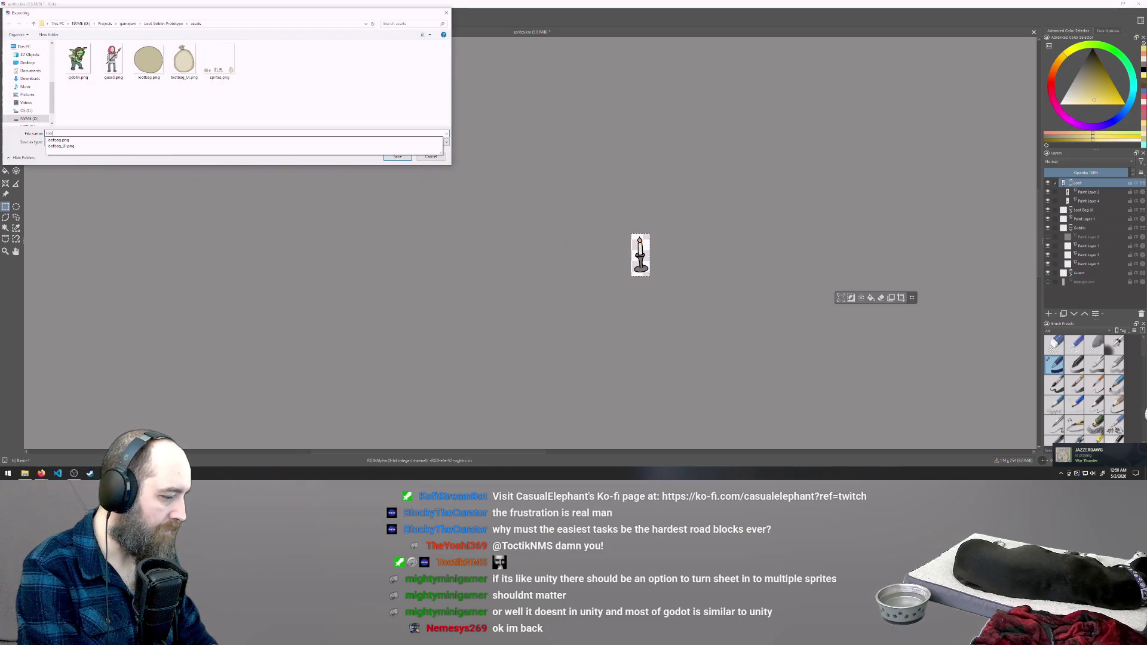
type("t_ca")
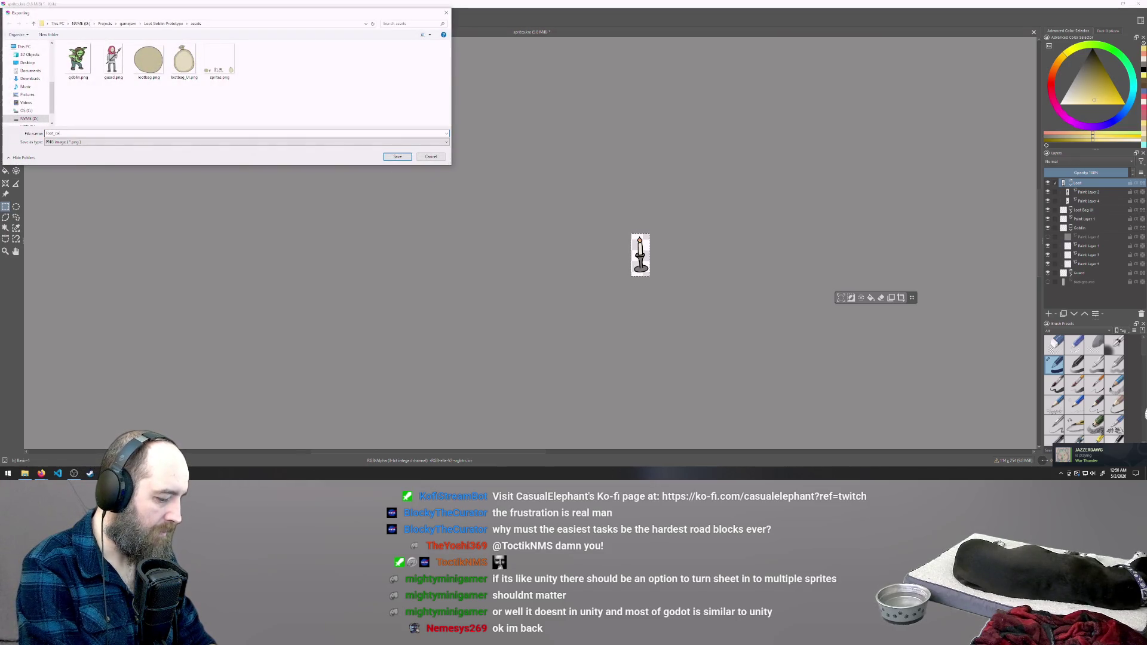
type("ndle_1")
key("Return")
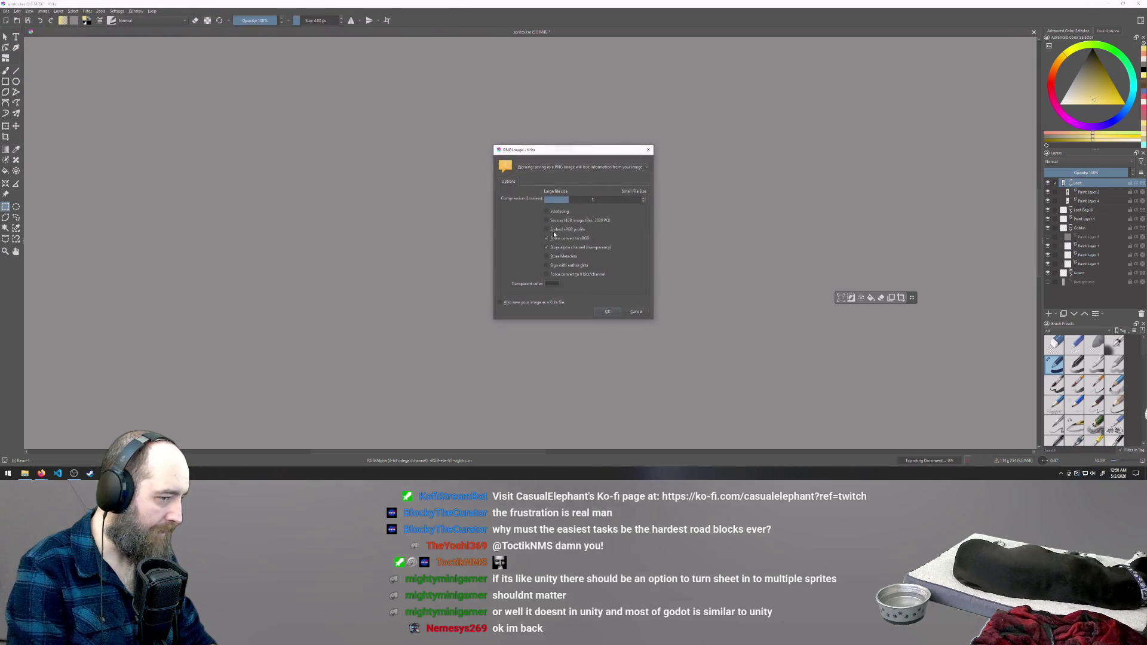
key("Return")
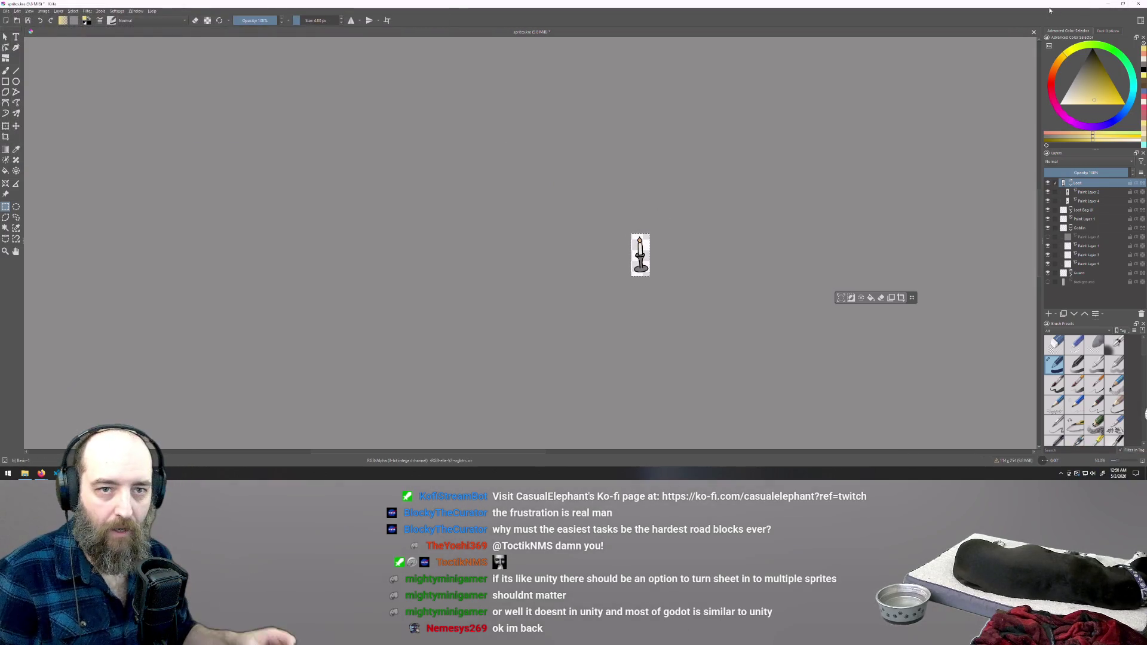
key("alt+Tab")
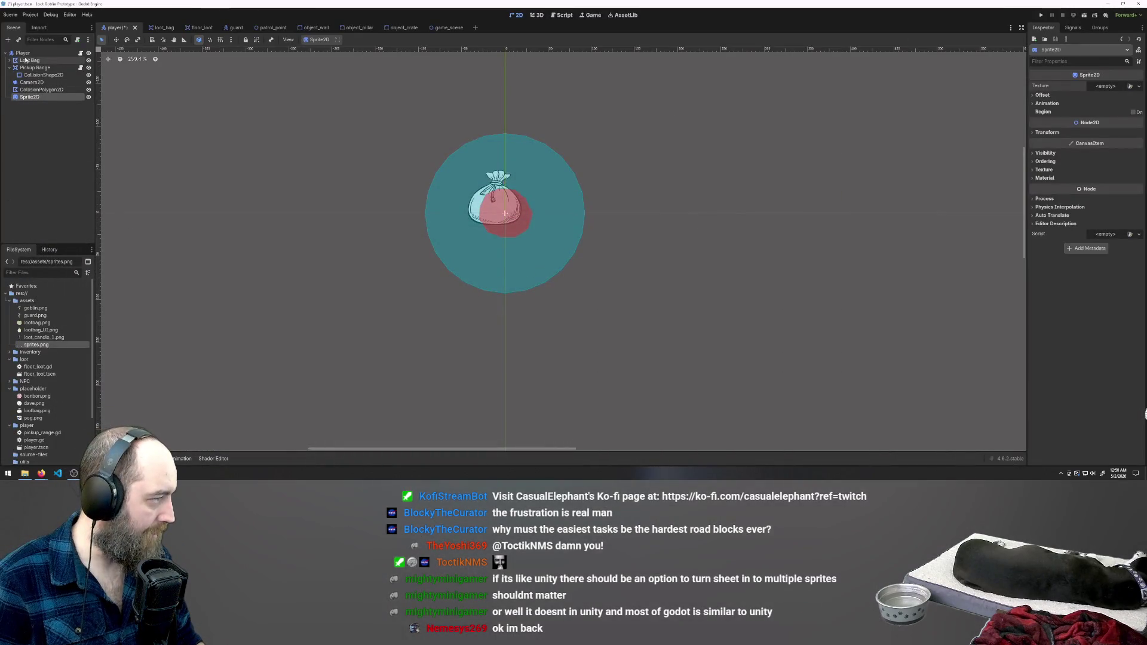
Add a Sprite2D child under Player and quick-load goblin.png as its texture
right_click(48, 52)
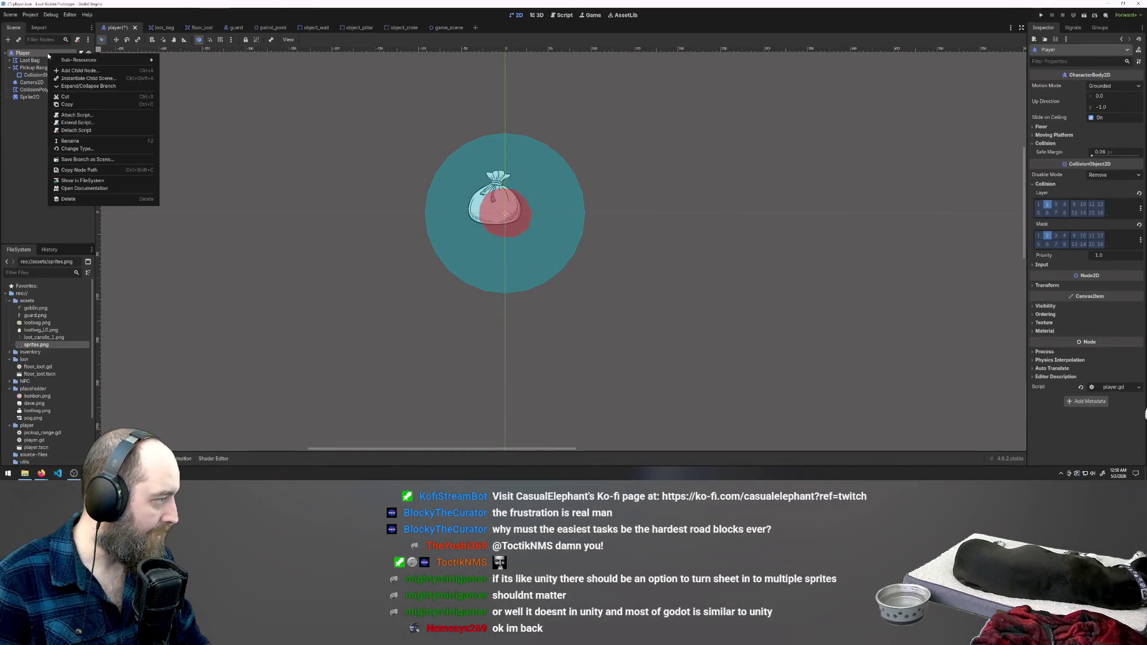
left_click(75, 71)
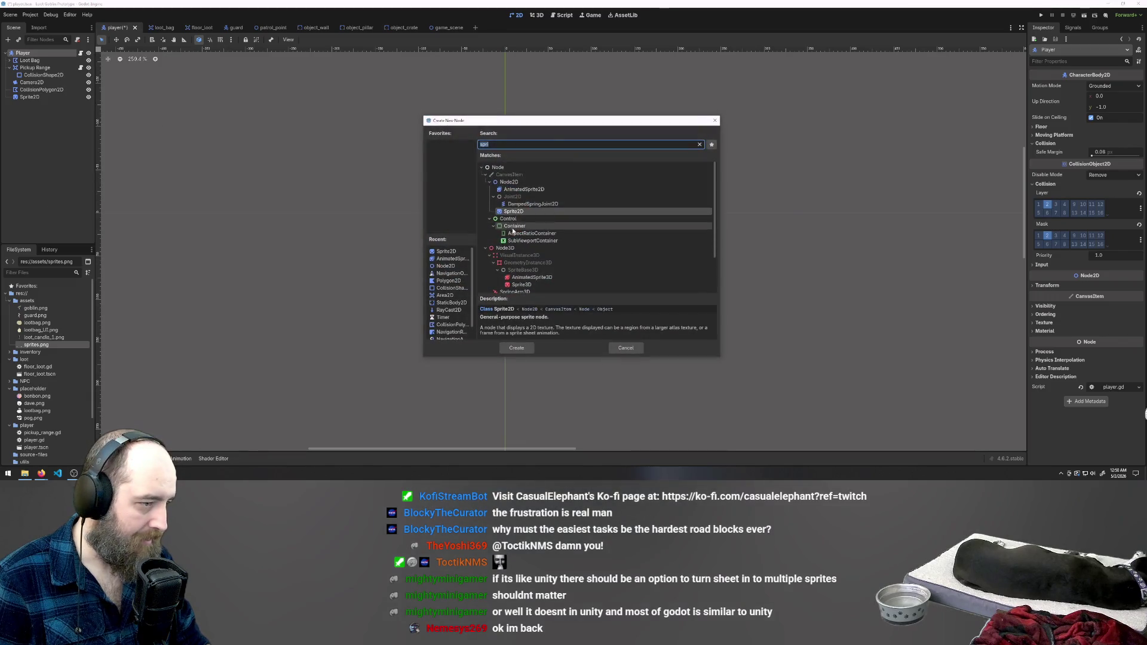
double_click(550, 232)
left_click(1139, 86)
left_click(1132, 89)
left_click(1132, 89)
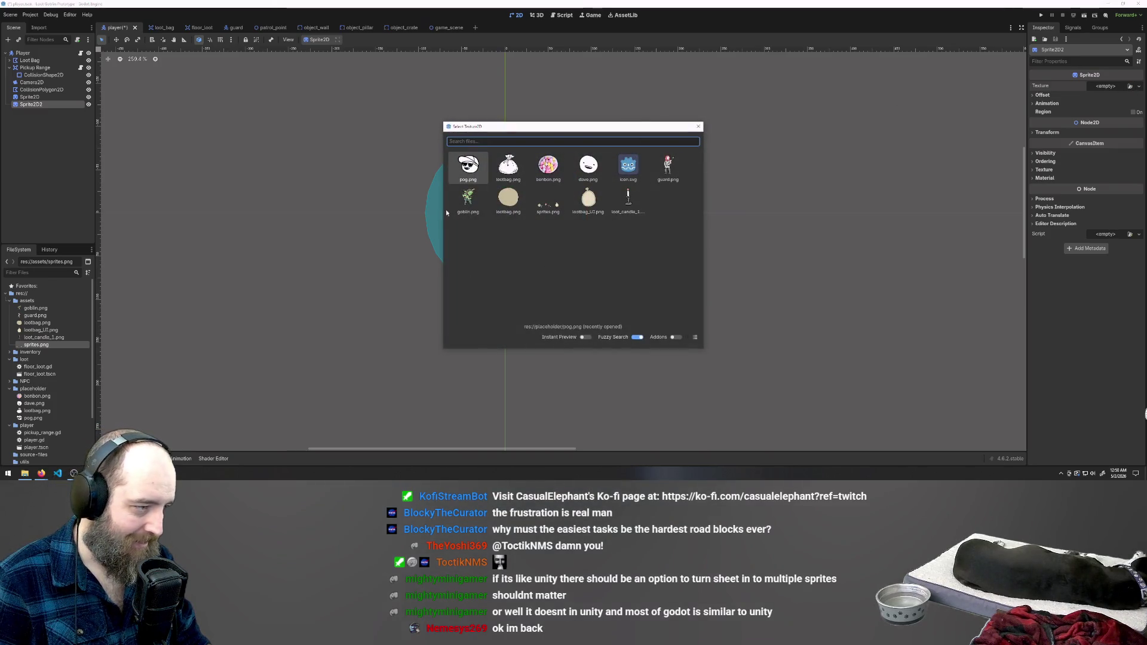
left_click(468, 199)
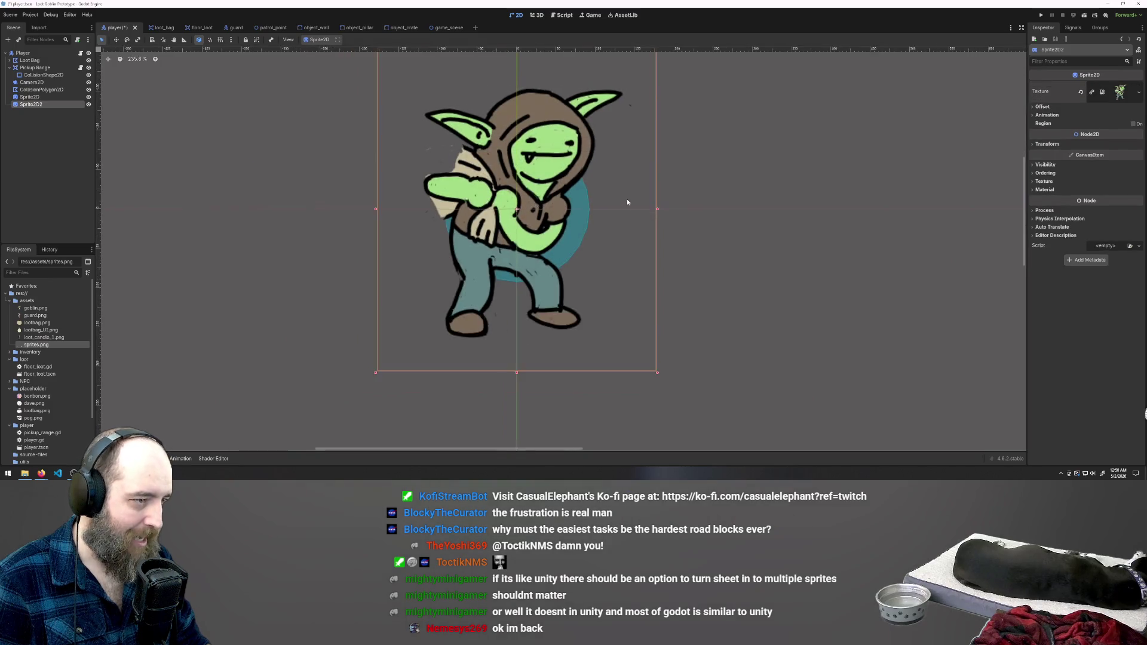
Scale the goblin sprite down and centre it over the player's circle
scroll(628, 196, "down", 6)
left_click_drag(643, 119, 541, 236)
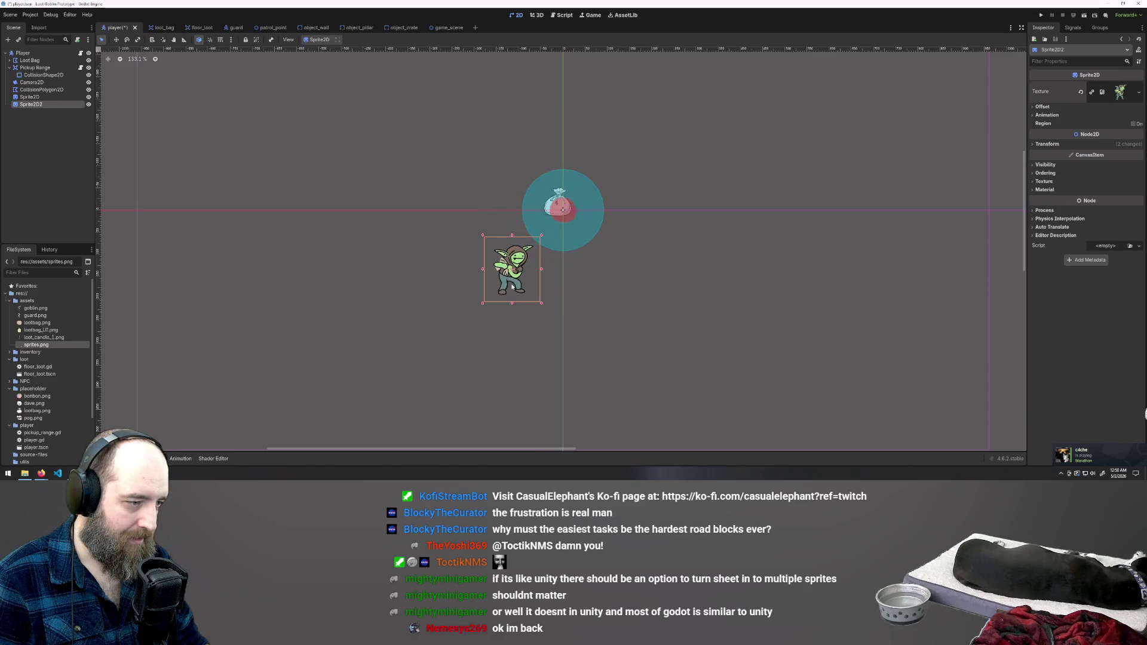
left_click_drag(509, 278, 561, 206)
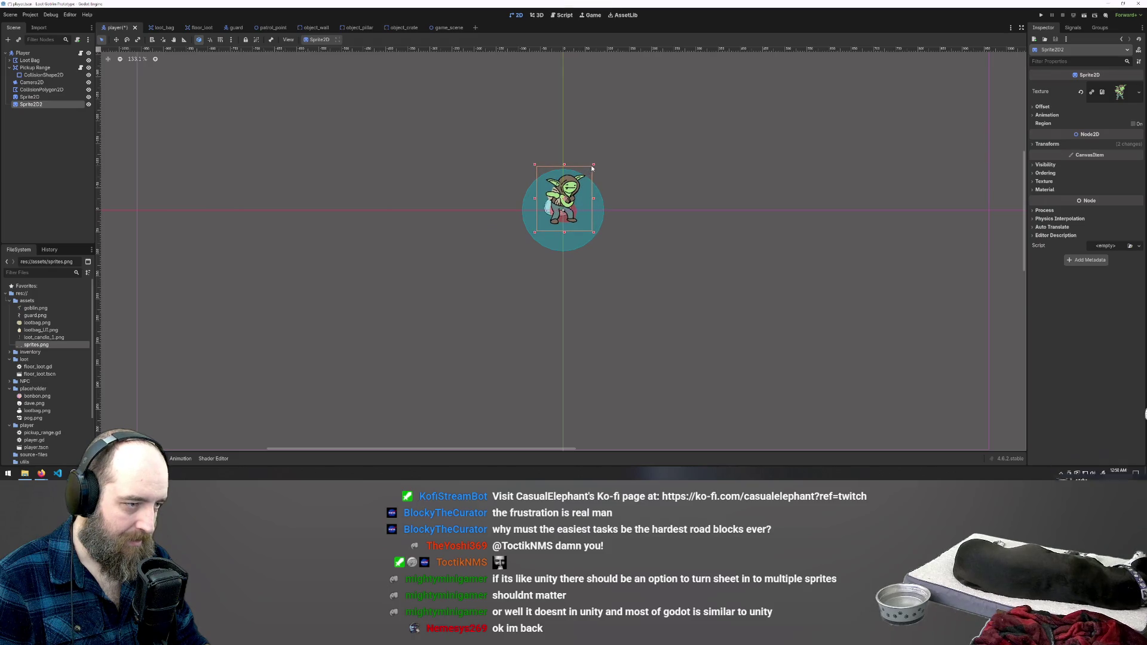
mouse_move(592, 169)
left_mouse_down()
mouse_move(559, 215)
mouse_move(562, 203)
left_mouse_up()
scroll(562, 206, "up", 5)
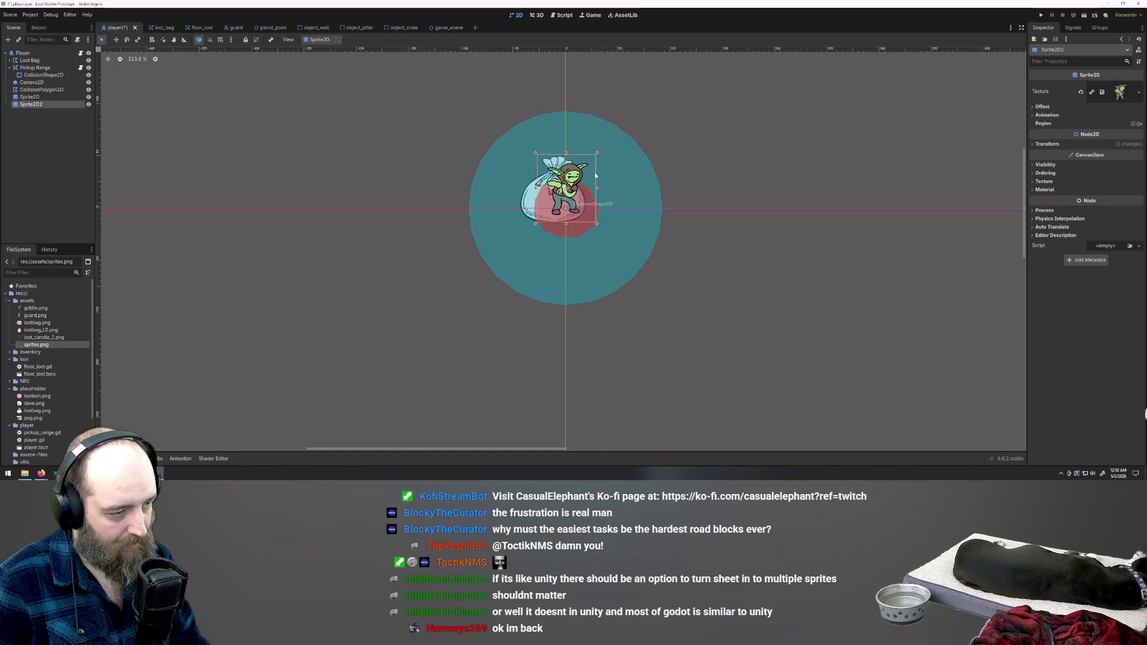
left_click_drag(570, 182, 571, 183)
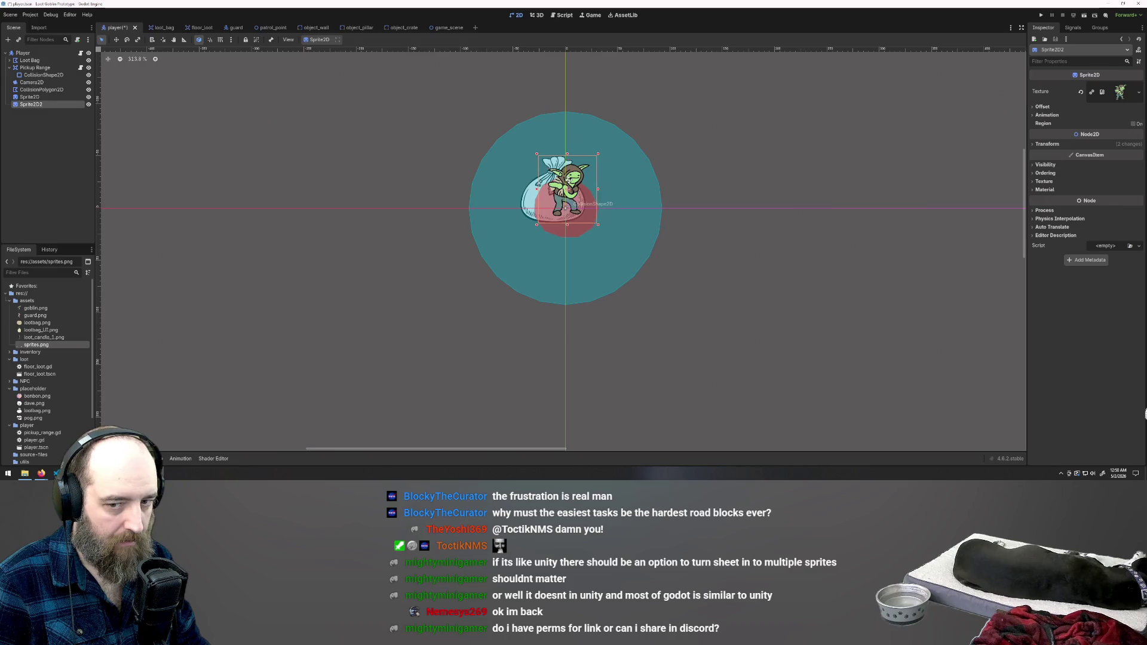
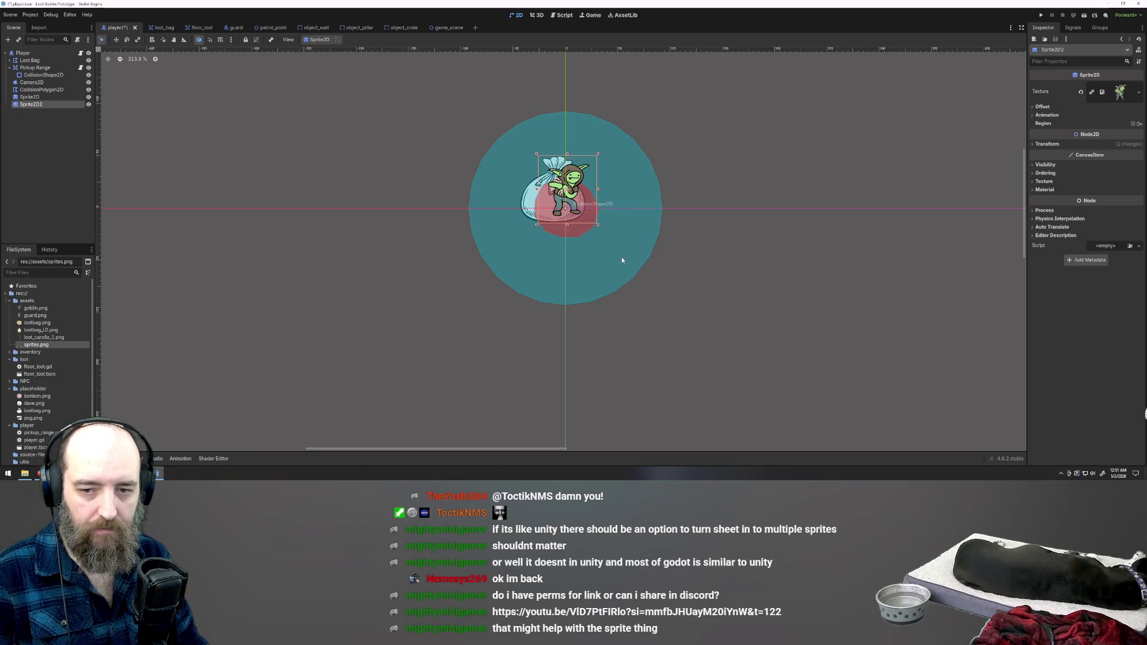
Nudge the goblin sprite slightly lower, then delete the CollisionPolygon2D node
mouse_move(565, 186)
left_mouse_down()
mouse_move(570, 195)
mouse_move(570, 174)
mouse_move(568, 186)
left_mouse_up()
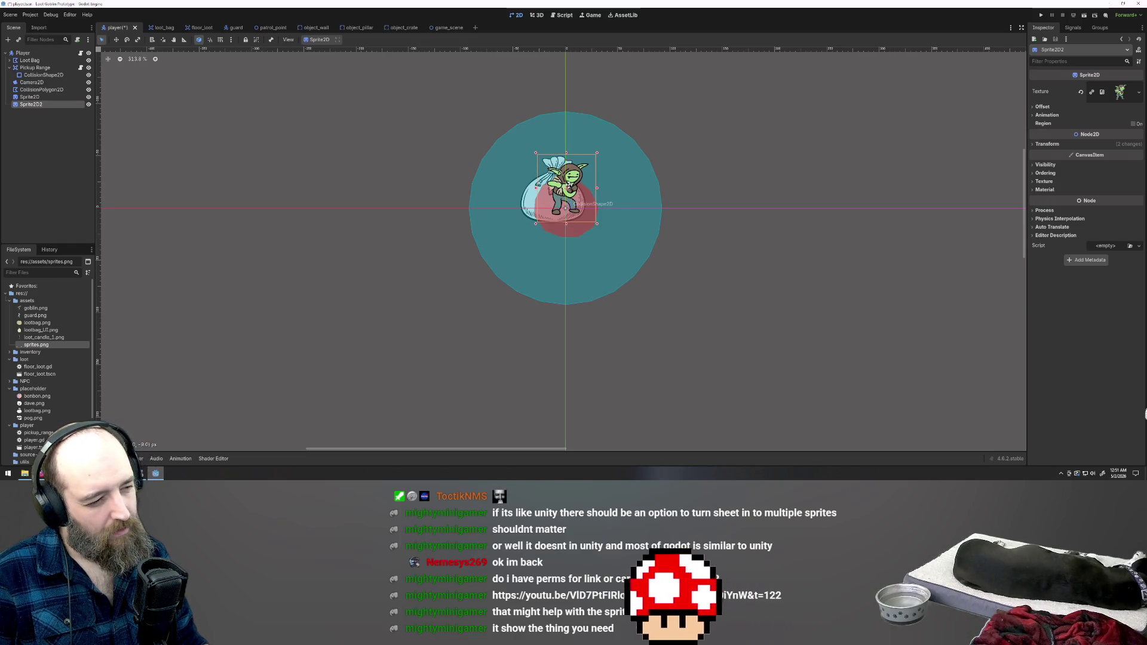
left_click(574, 234)
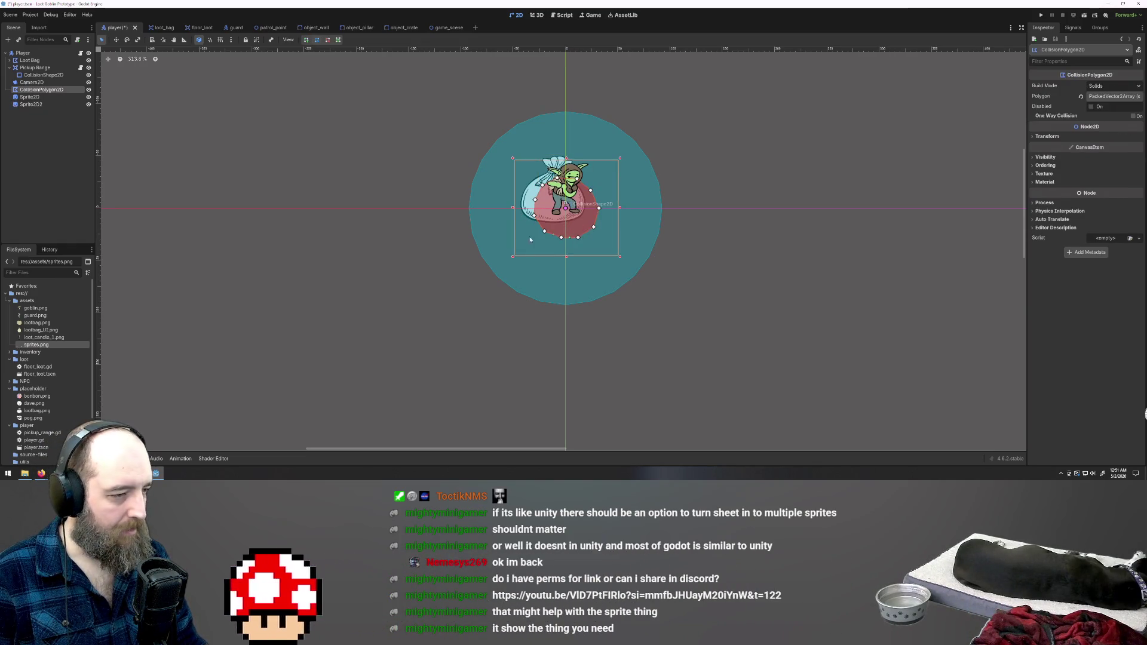
scroll(574, 236, "up", 3)
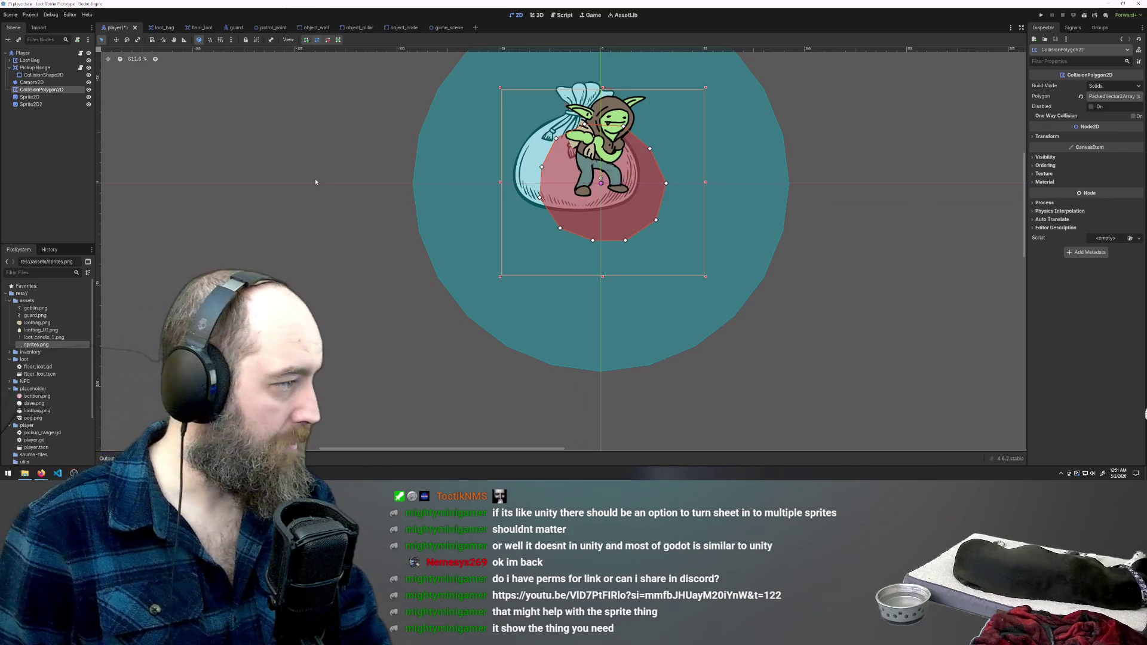
key("Delete")
key("Return")
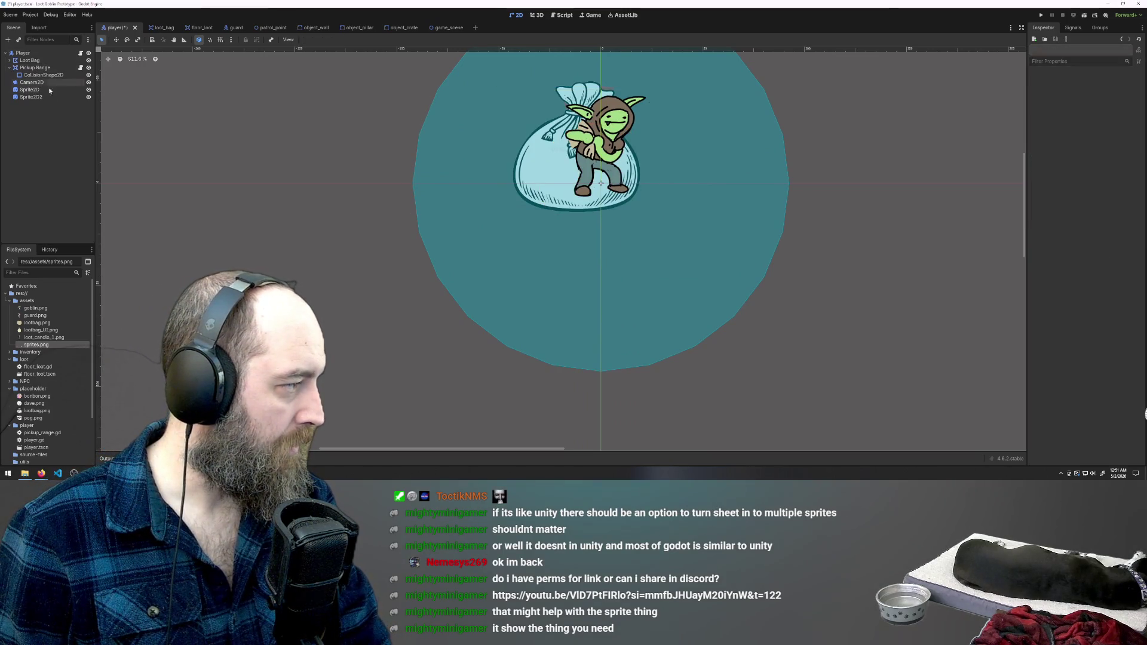
Undo the polygon deletion and reselect the CollisionPolygon2D node
key("ctrl+z")
left_click(32, 105)
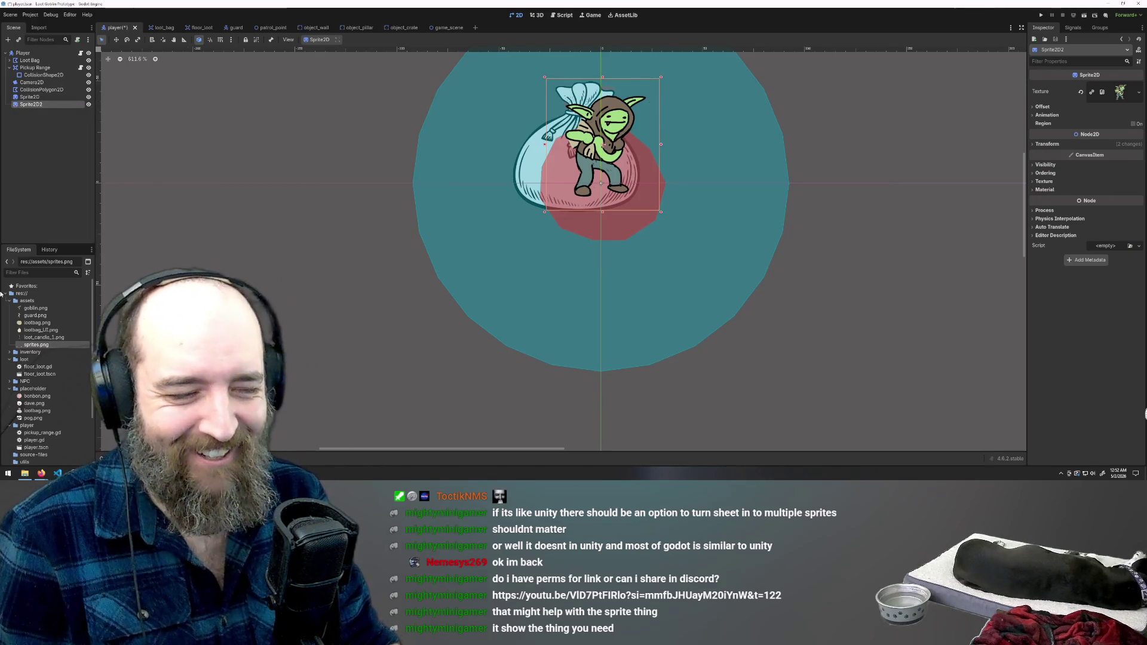
left_click(584, 218)
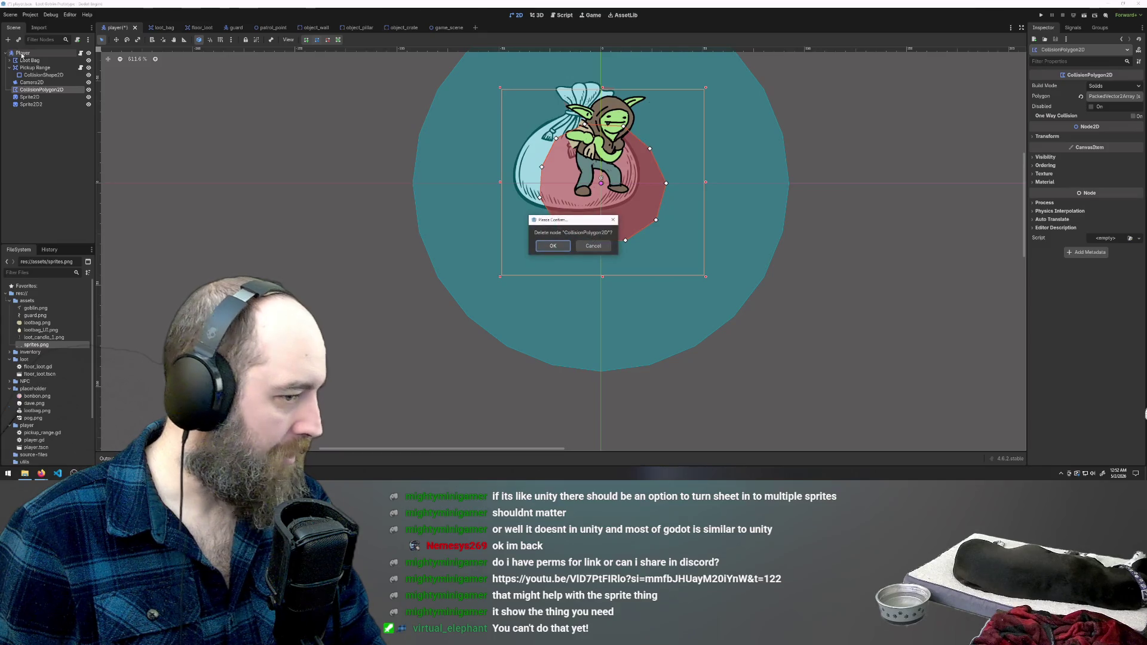
Add a CollisionShape2D child node under Player, found by searching 'collis'
left_click(22, 53)
right_click(22, 54)
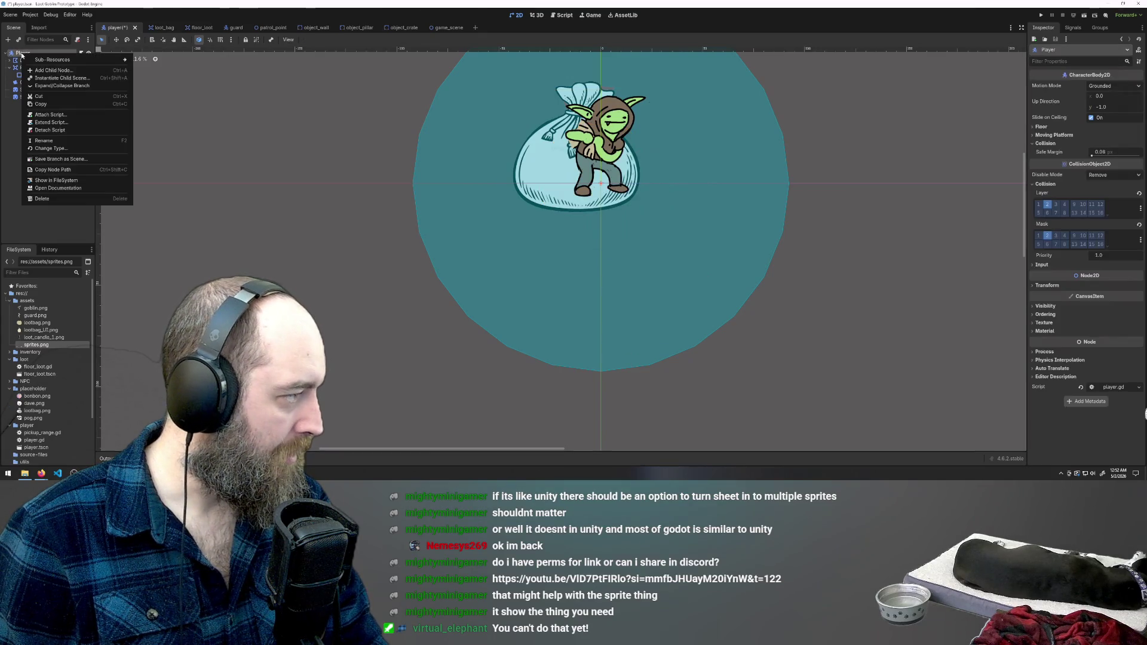
left_click(66, 72)
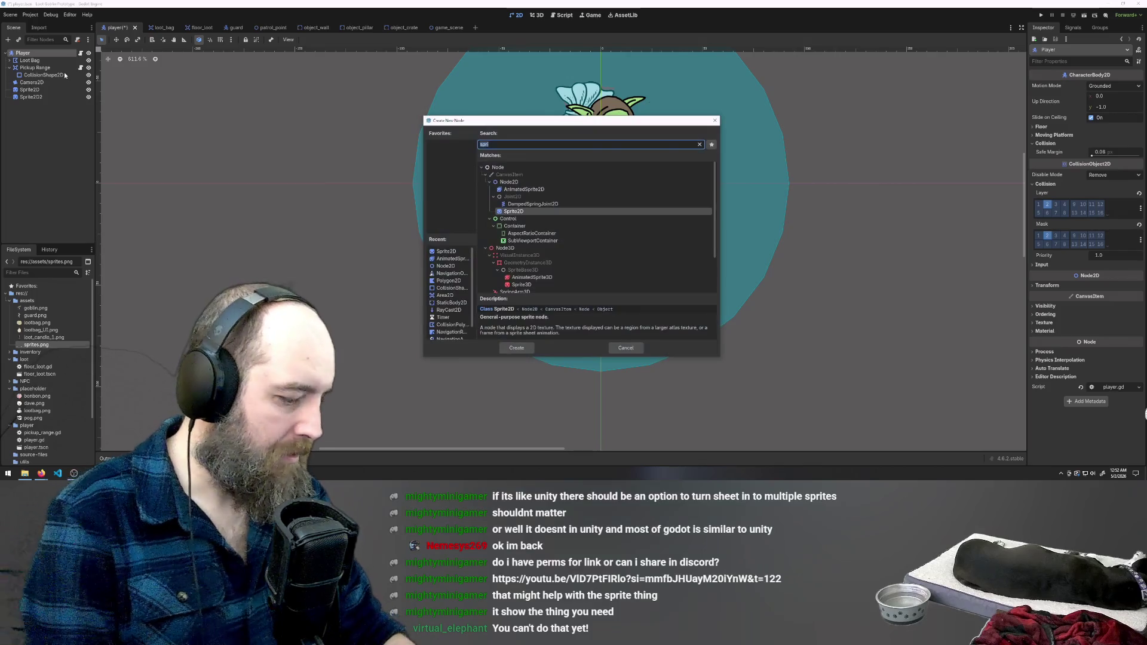
type("collis")
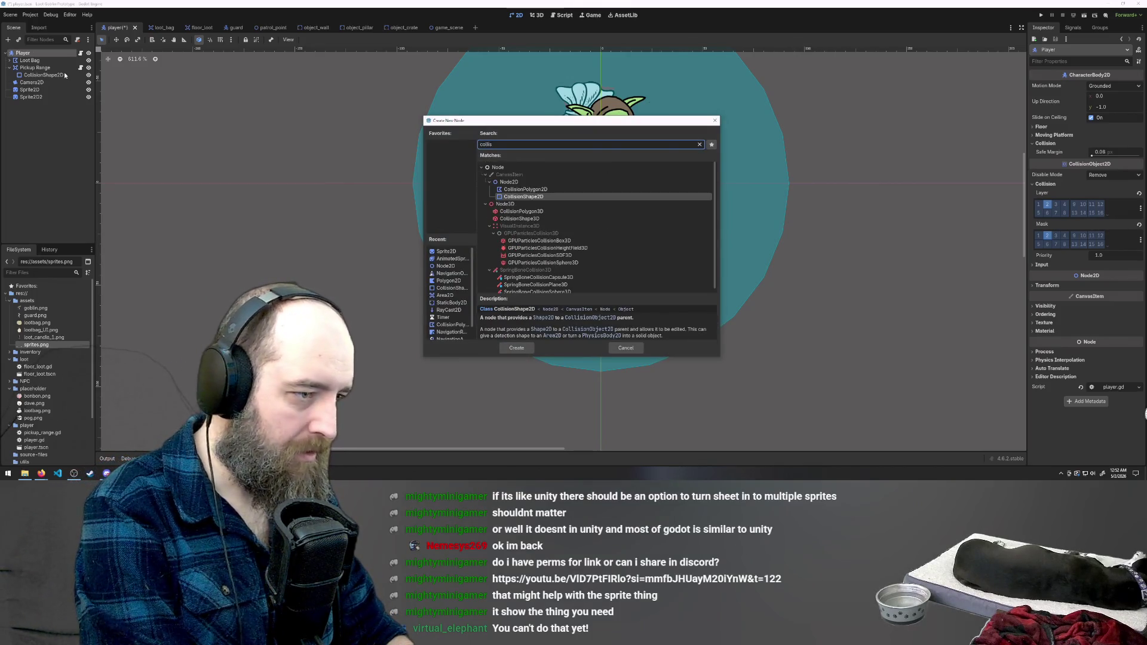
left_click(524, 198)
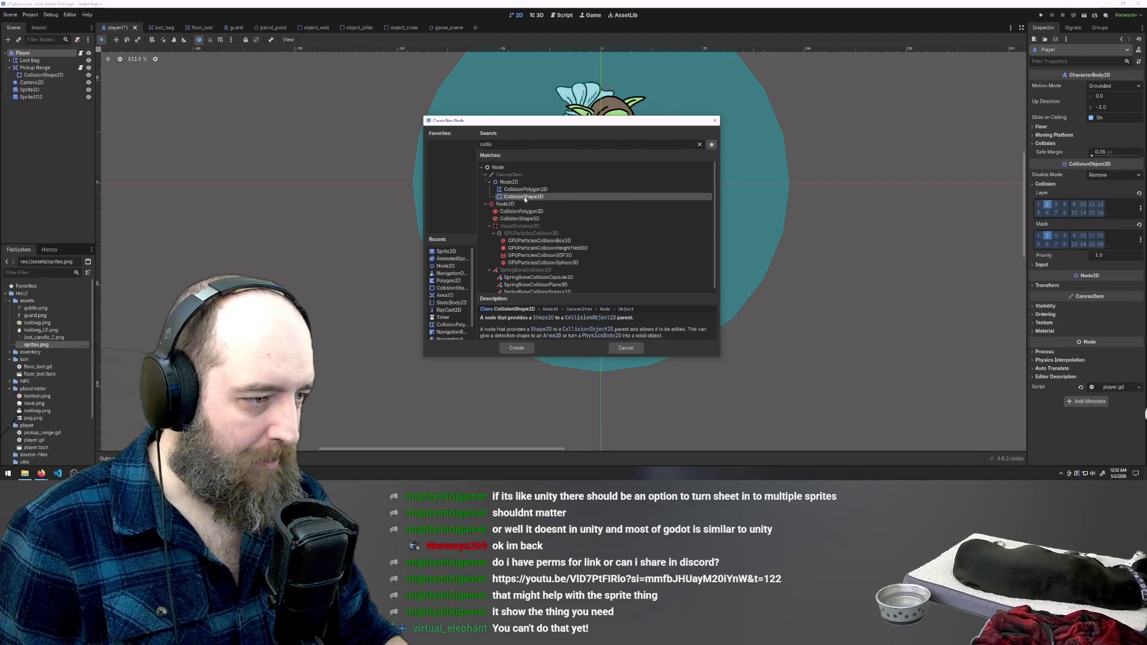
double_click(525, 197)
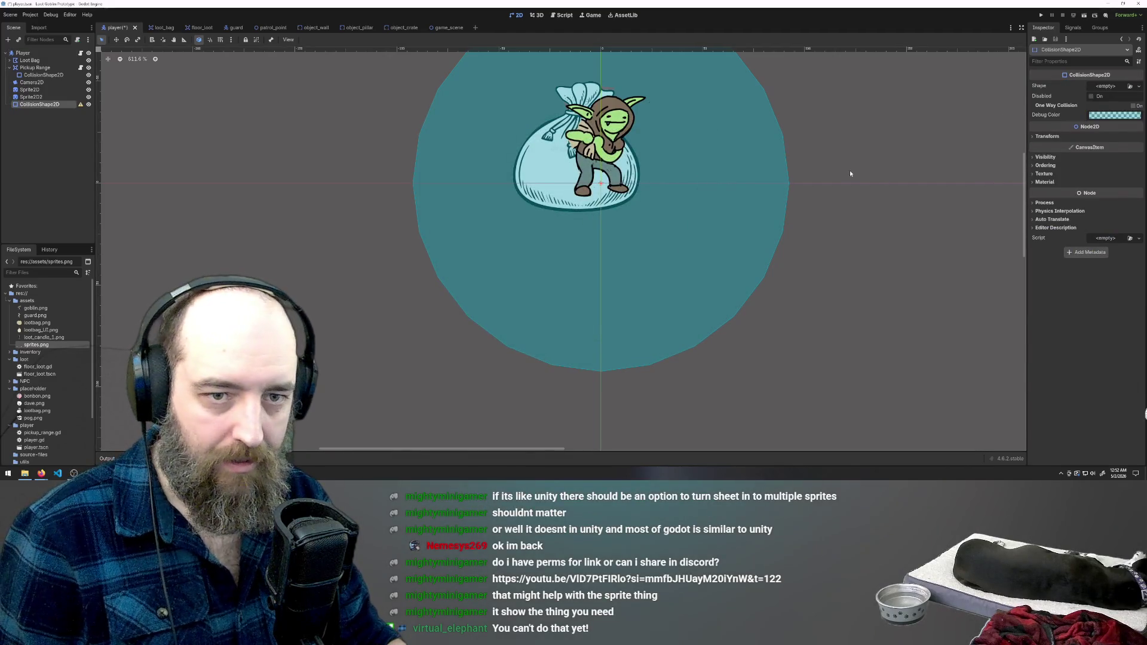
Give the CollisionShape2D a new CircleShape2D sized over the goblin
left_click(1113, 91)
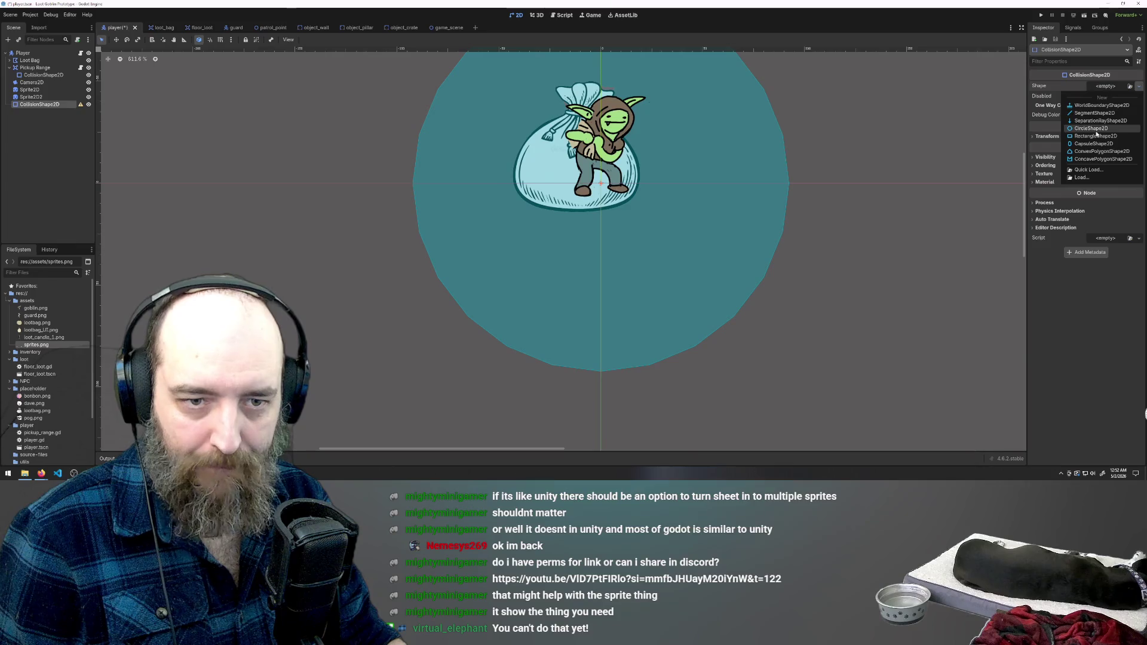
left_click(1100, 96)
left_click_drag(625, 187, 635, 185)
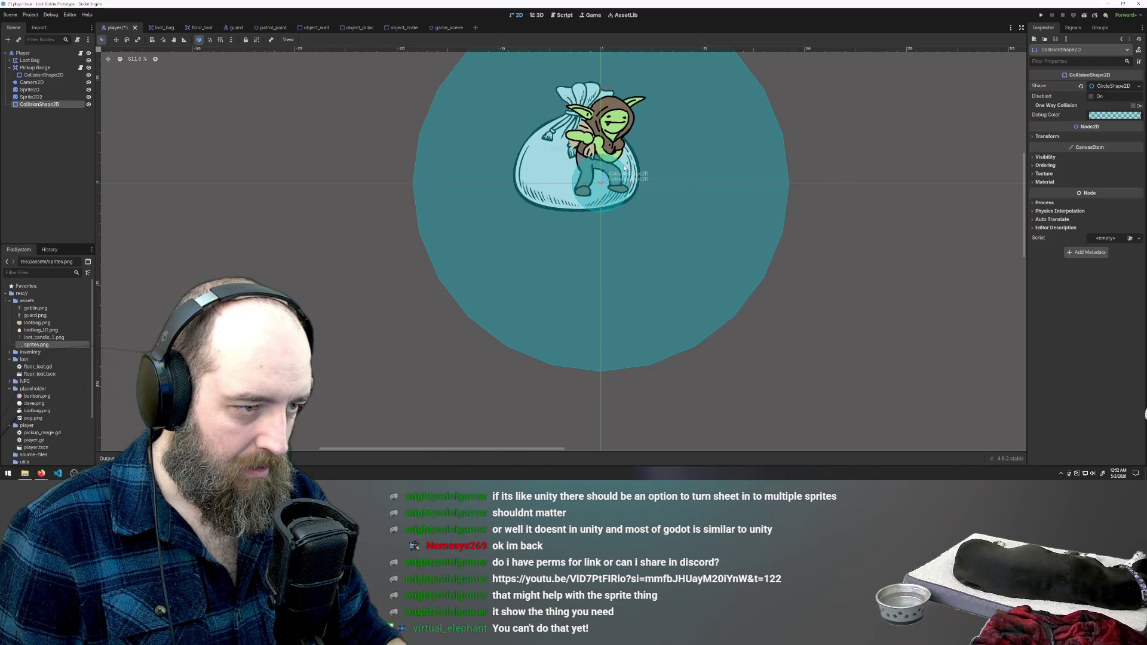
Expand and collapse the CircleShape2D settings and the Transform section in the Inspector
left_click(1103, 88)
left_click(1102, 88)
left_click(1103, 88)
left_click(1103, 88)
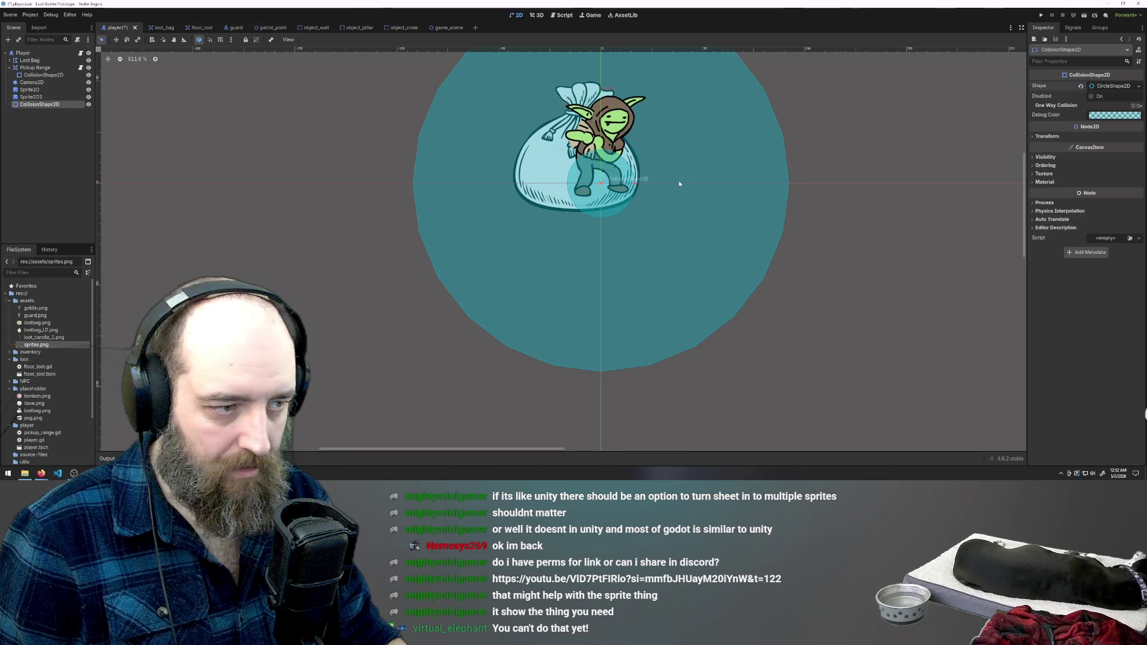
left_click(1039, 137)
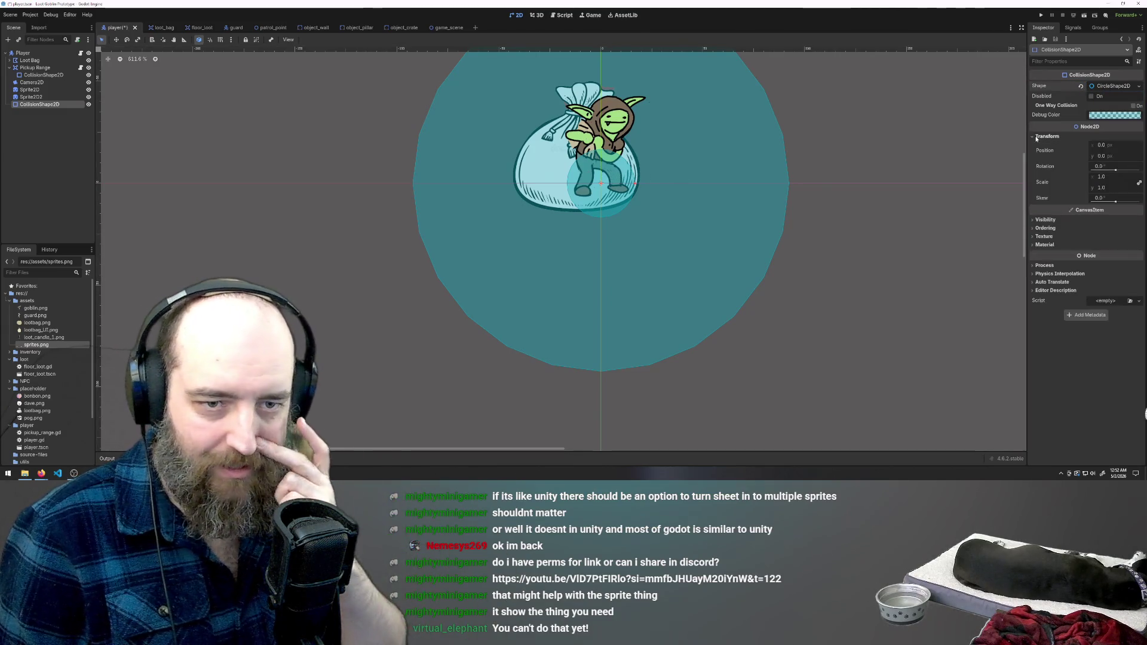
left_click(1037, 137)
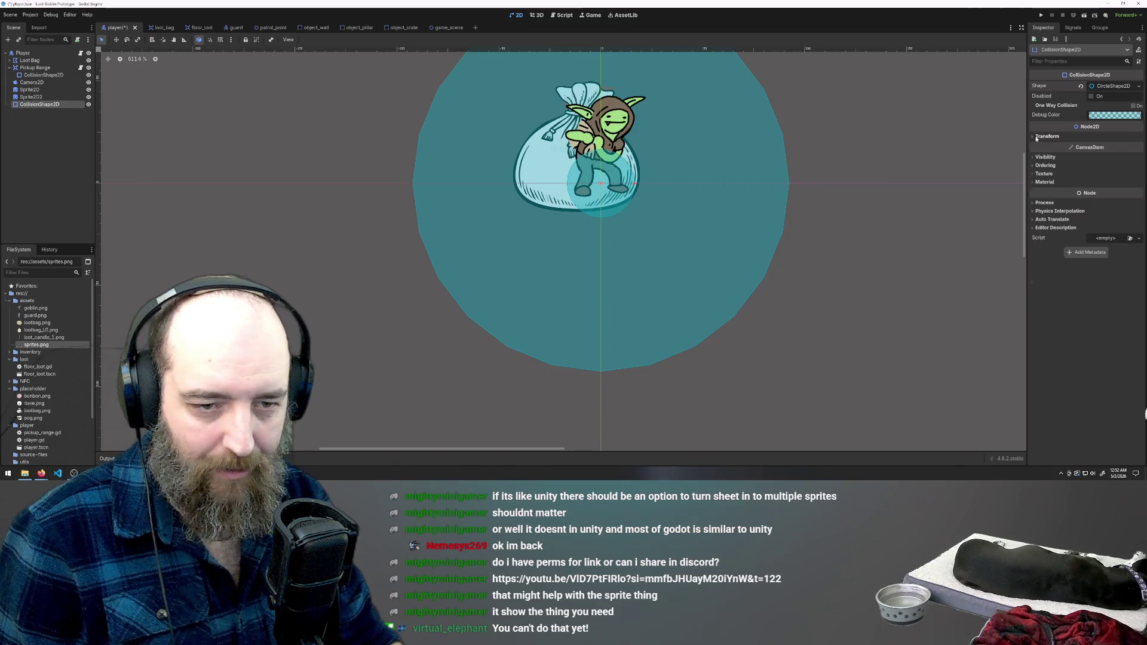
left_click(1109, 88)
left_click(1110, 88)
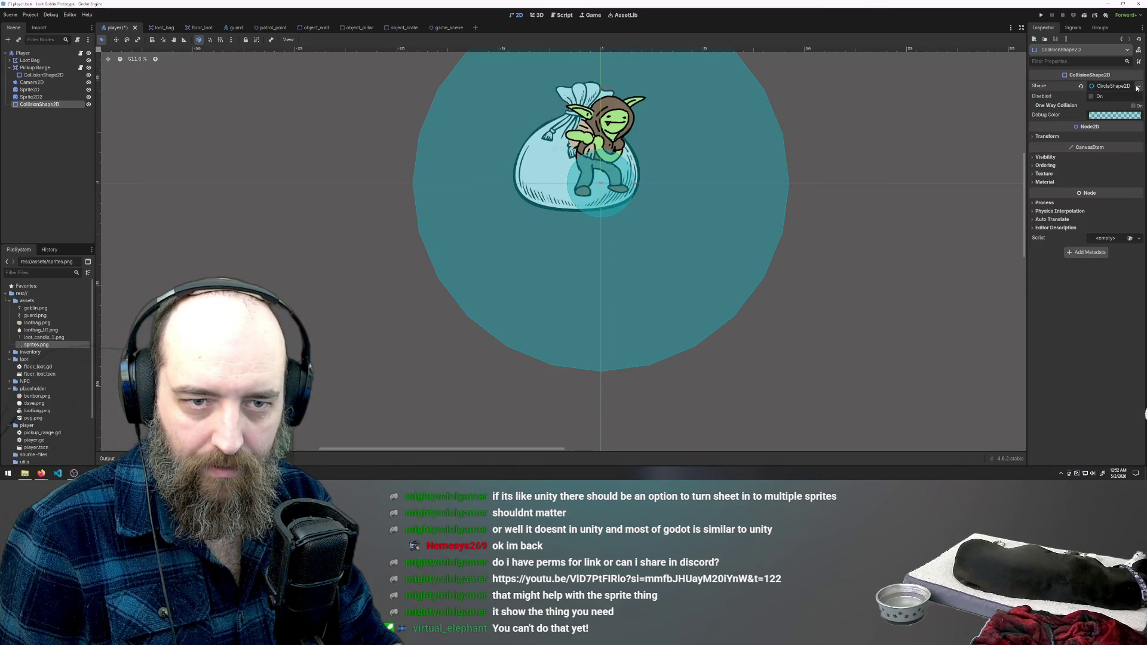
Dismiss the shape type list unchanged and expand Transform to show position, rotation, scale and skew
left_click(1140, 87)
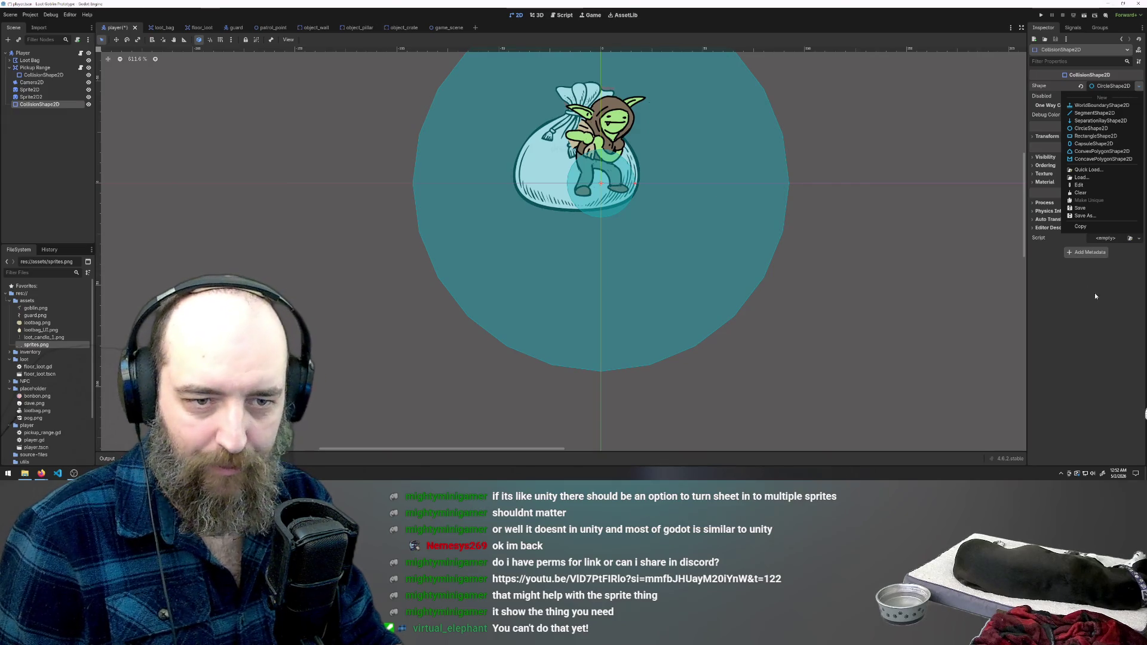
left_click(1045, 174)
left_click(1031, 139)
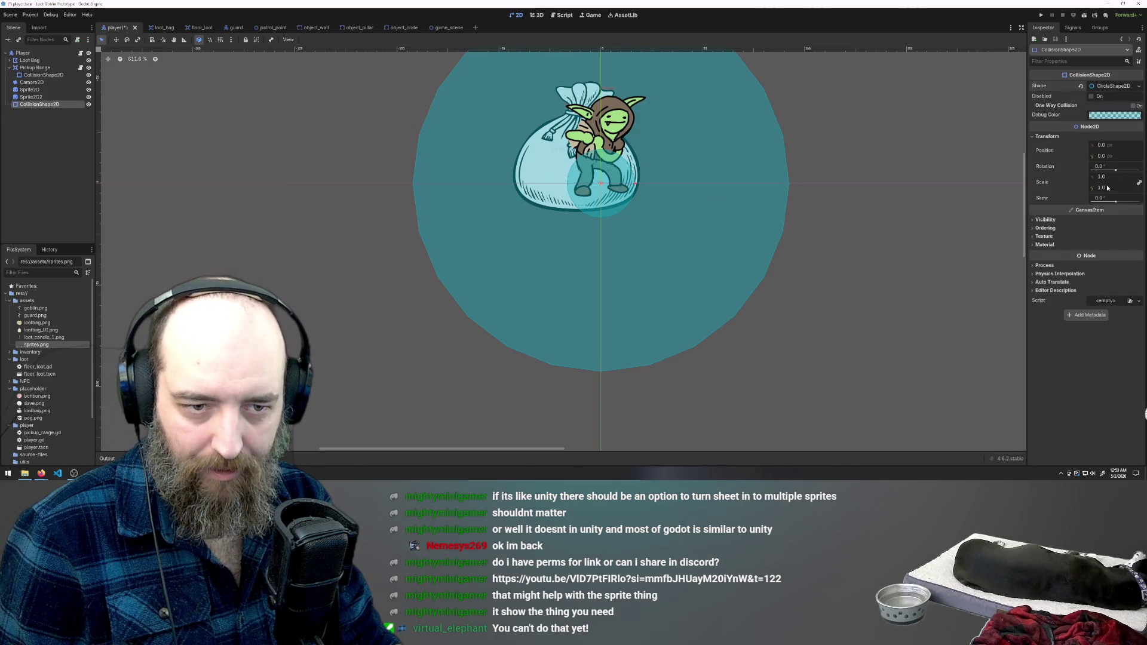